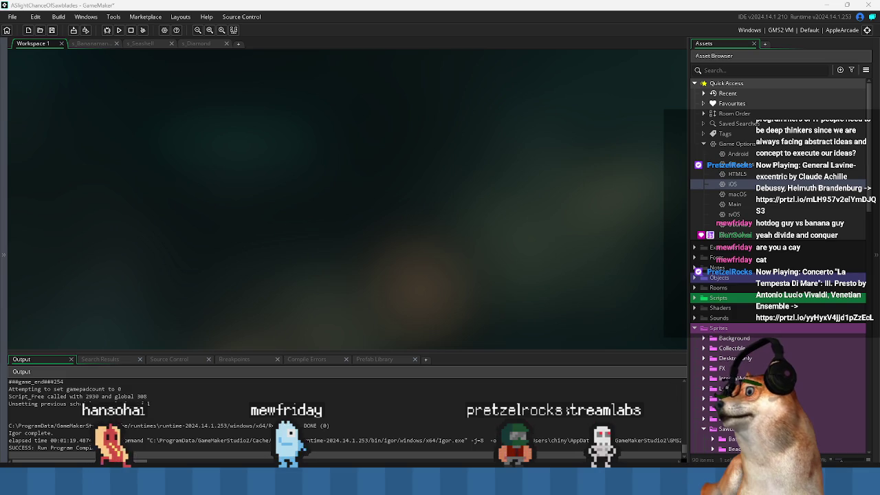
# Switch to the Chrome window showing the X post with the new hotdog character video
pyautogui.hotkey('alt', 'Tab')
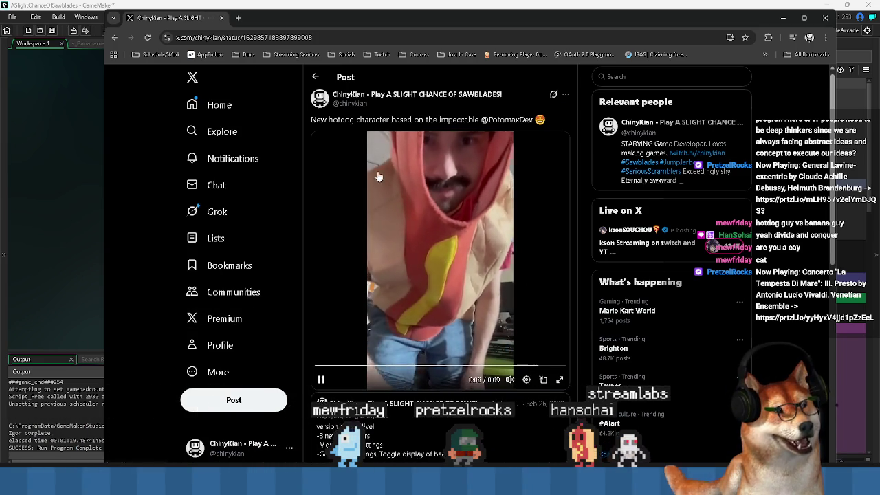
# Leave the X post and return to the GameMaker project workspace
pyautogui.hotkey('alt', 'Tab')
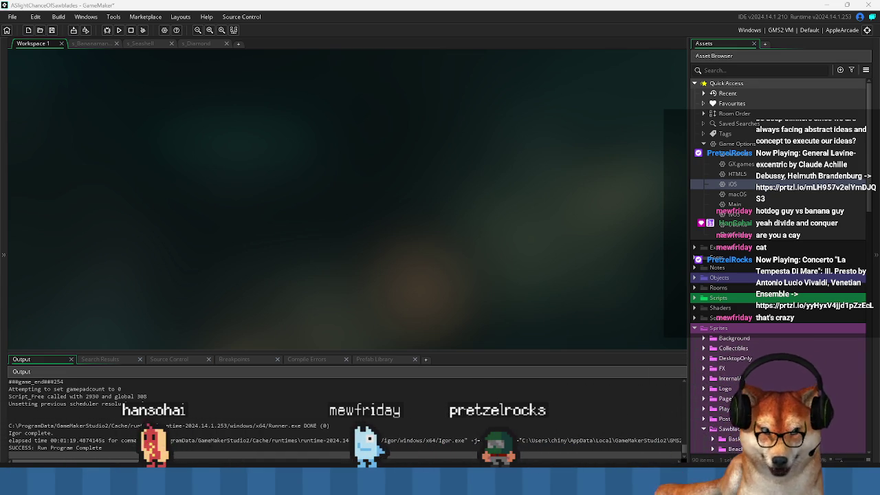
# Collapse the bottom Output panel, then bring up the Steam store page in the browser
pyautogui.click(484, 432)
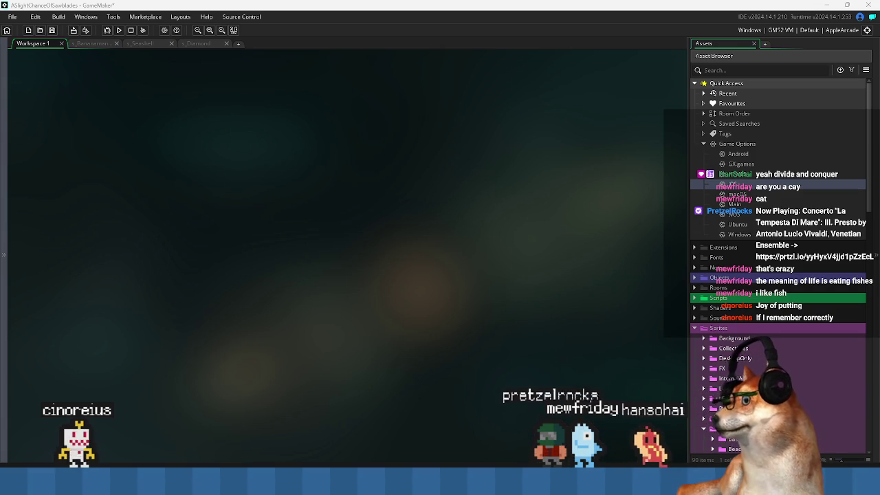
pyautogui.hotkey('alt', 'Tab')
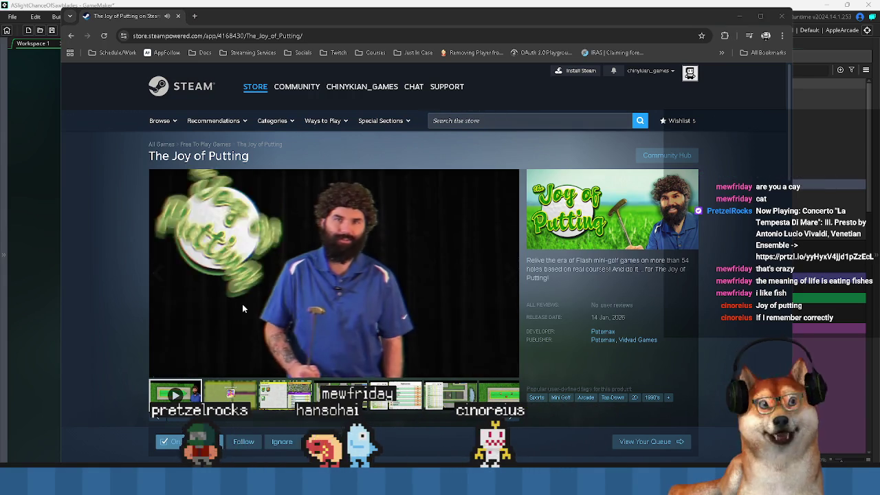
# Lower The Joy of Putting trailer's volume, skip ahead in it, and scroll down the page
pyautogui.click(202, 372)
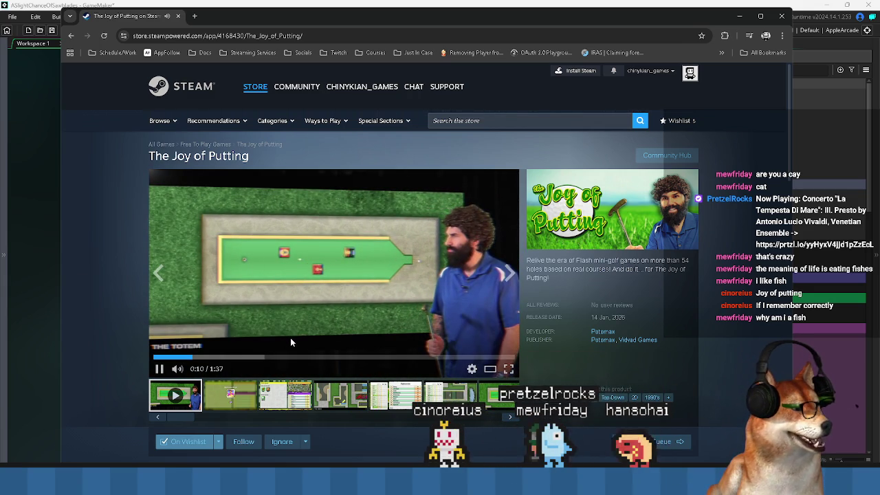
pyautogui.moveTo(246, 366); pyautogui.dragTo(369, 361)
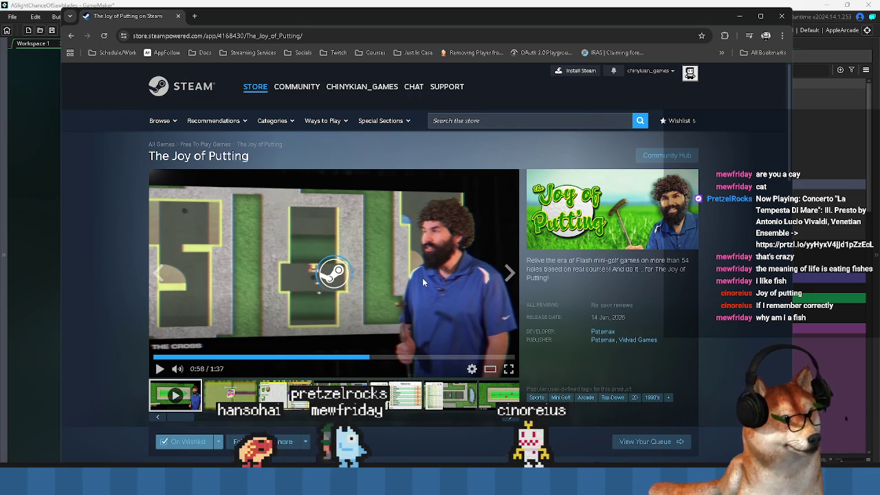
pyautogui.scroll(-3, 422, 277)
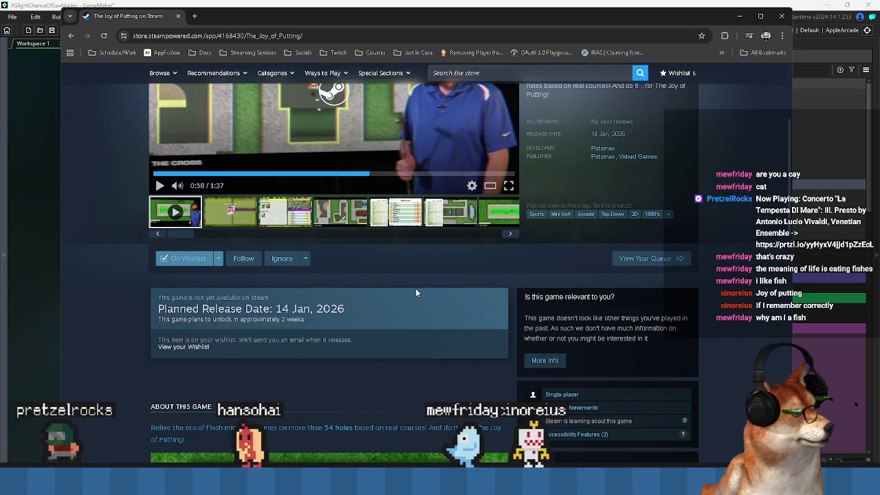
pyautogui.scroll(1, 413, 296)
pyautogui.scroll(-5, 412, 290)
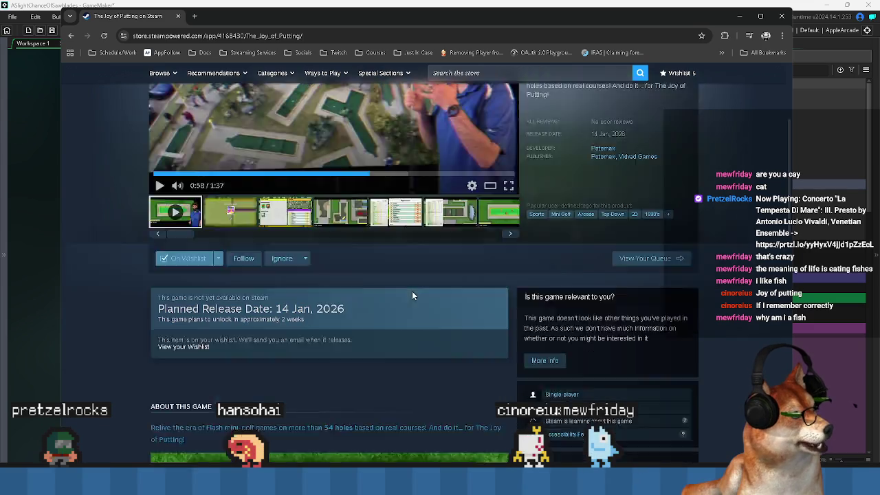
pyautogui.scroll(-2, 412, 291)
pyautogui.scroll(-2, 413, 296)
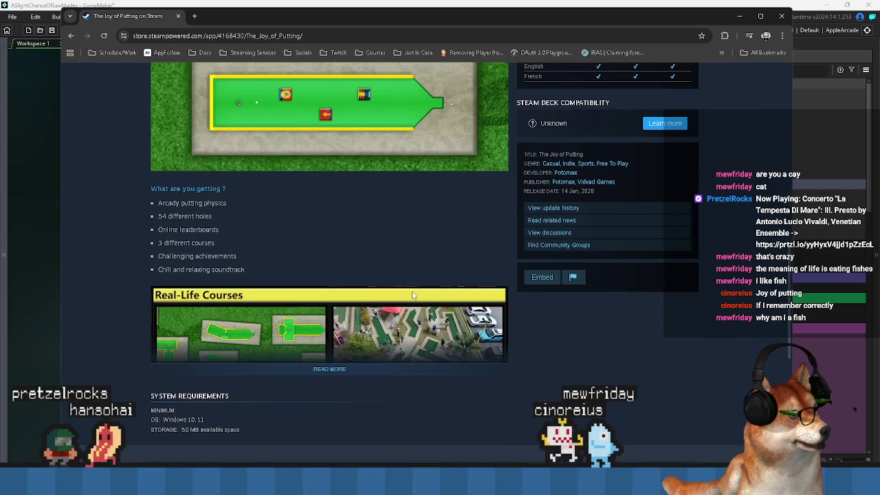
# Expand the full game description with READ MORE, read through it, then return to GameMaker
pyautogui.click(357, 376)
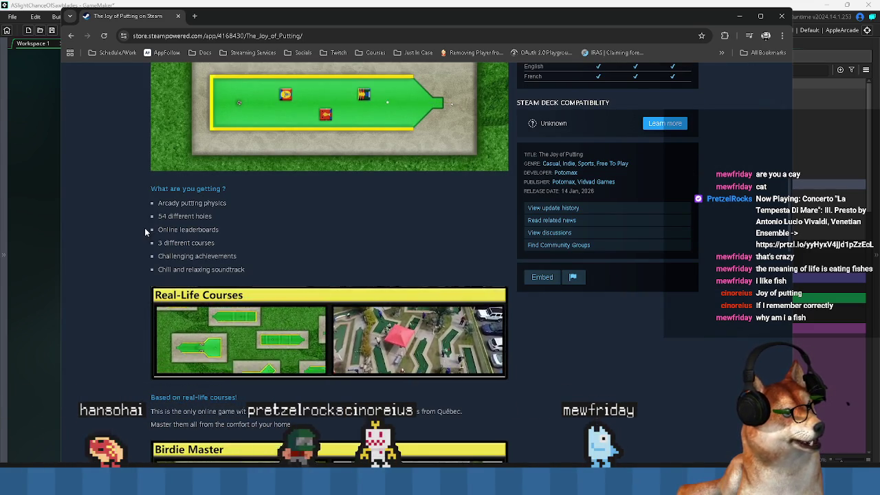
pyautogui.scroll(-1, 143, 228)
pyautogui.scroll(-2, 125, 234)
pyautogui.scroll(-3, 124, 242)
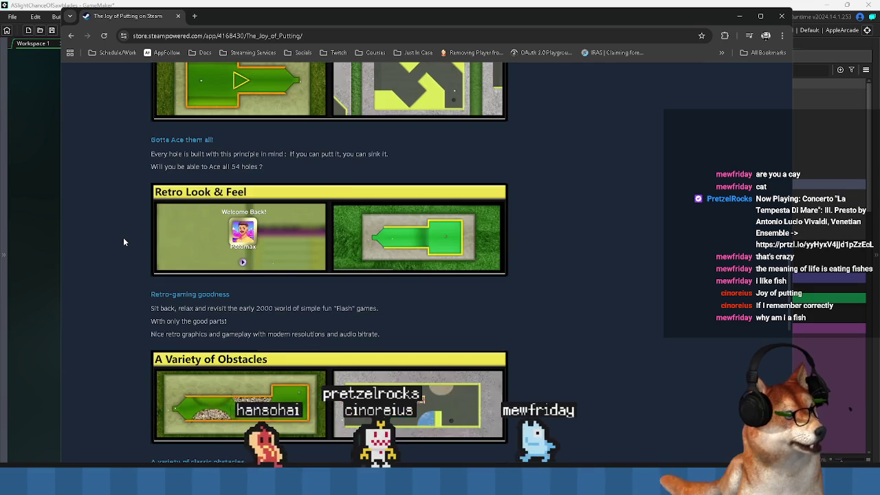
pyautogui.scroll(-1, 123, 237)
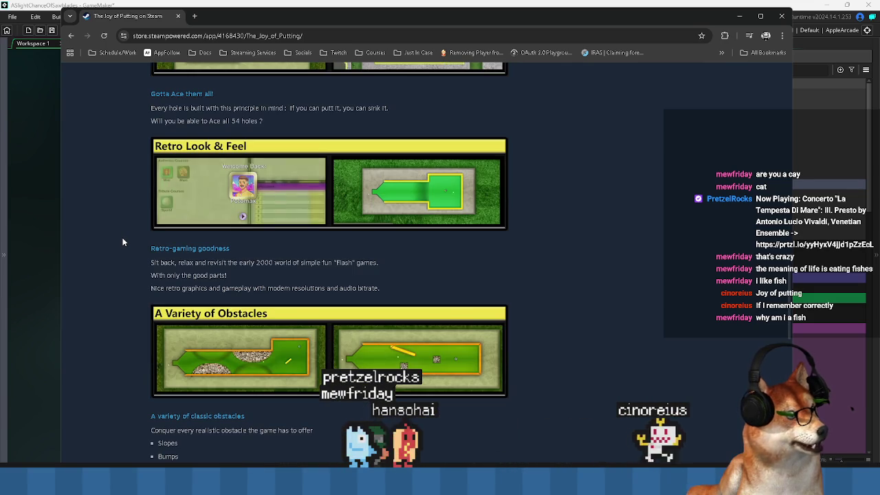
pyautogui.scroll(-4, 122, 237)
pyautogui.scroll(-4, 122, 243)
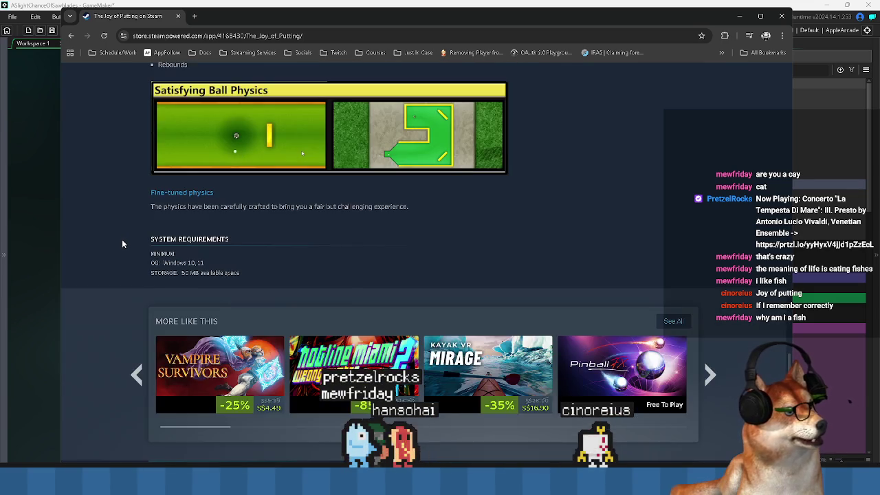
pyautogui.scroll(1, 122, 244)
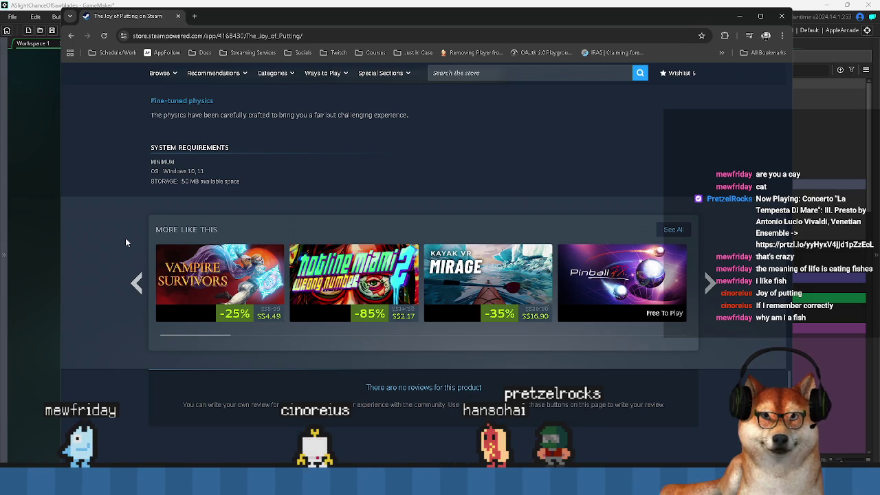
pyautogui.hotkey('alt', 'Tab')
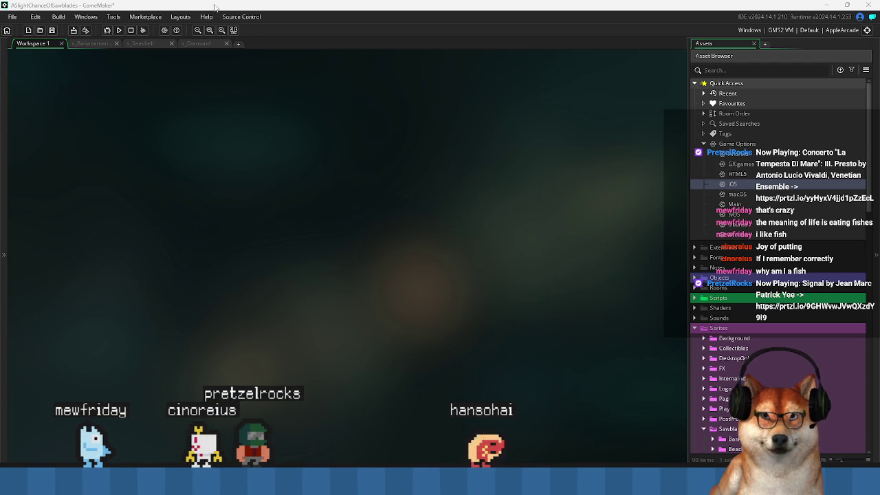
# Restore and re-maximize the GameMaker window, then clean the project's build cache
pyautogui.doubleClick(193, 10)
pyautogui.doubleClick(344, 65)
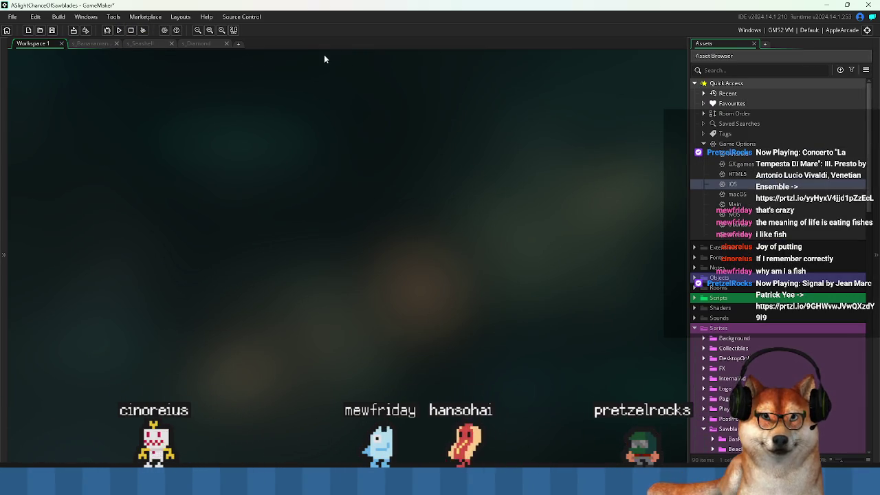
pyautogui.click(144, 31)
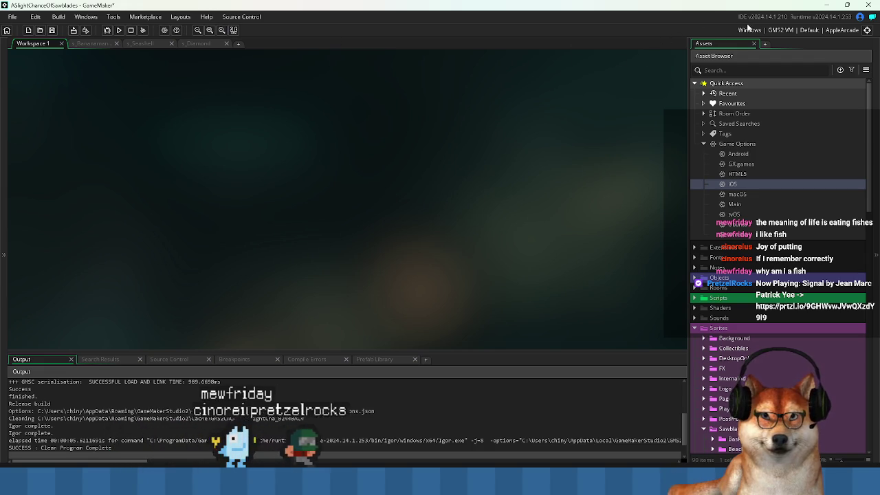
# Keep the build target on Windows and launch GitHub Desktop from Windows search
pyautogui.click(765, 30)
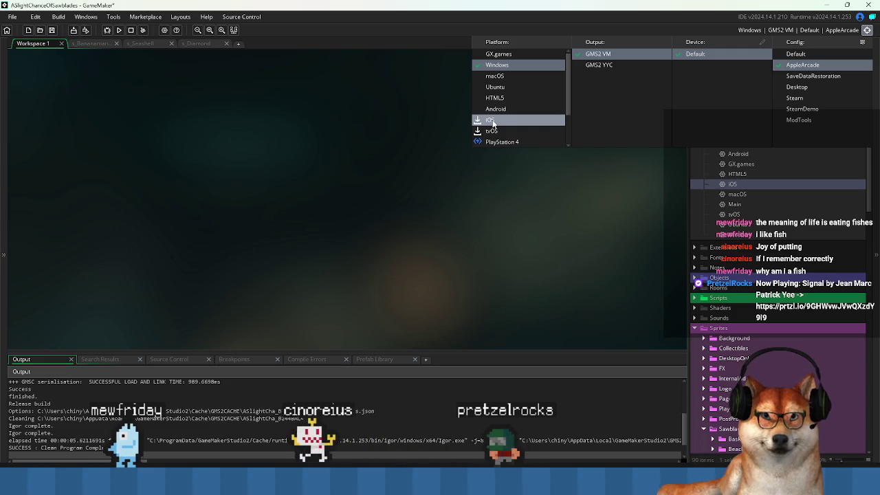
pyautogui.click(397, 120)
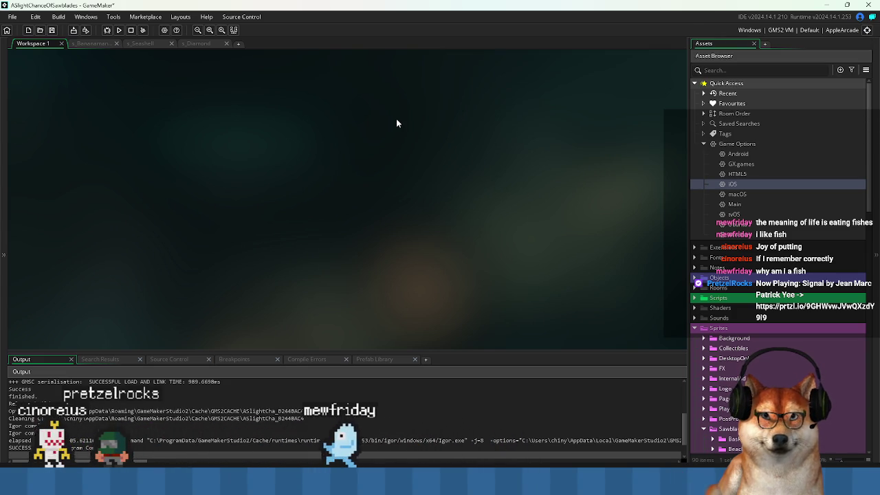
pyautogui.press('super')
pyautogui.write('github desktop')
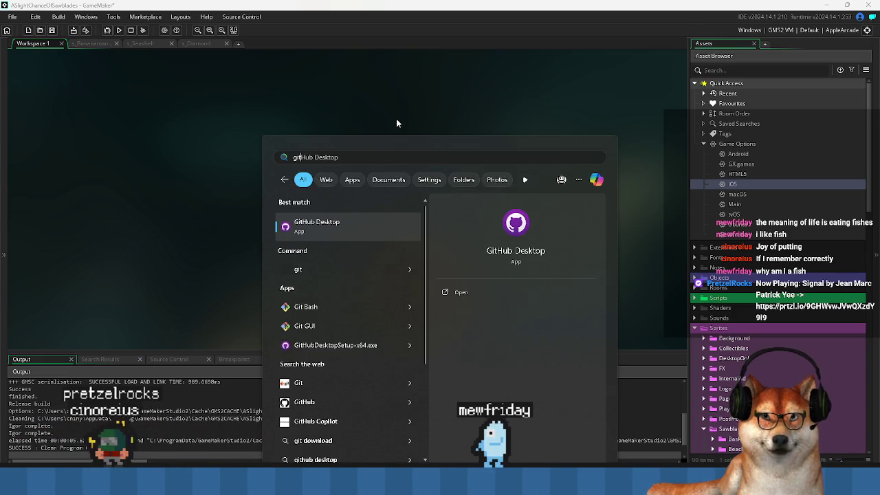
pyautogui.press('Return')
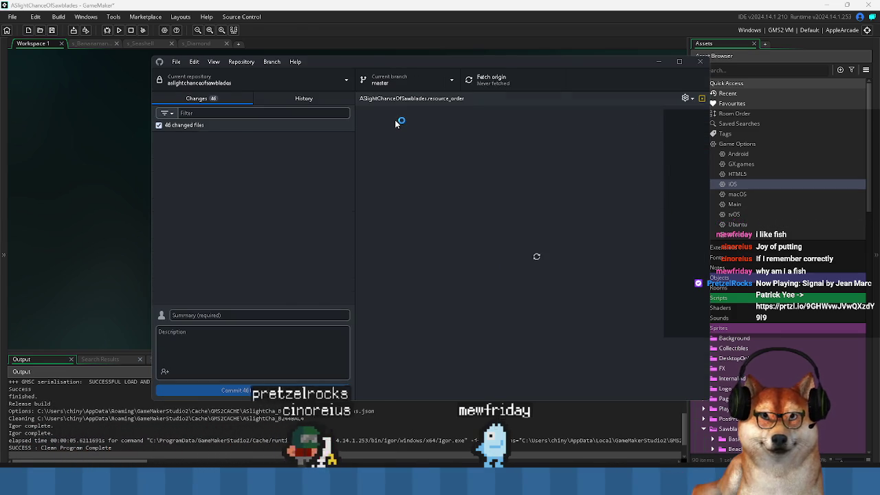
# Preview several newly added s_Diamond sprite frames in the 46-file Changes list
pyautogui.scroll(-10, 270, 175)
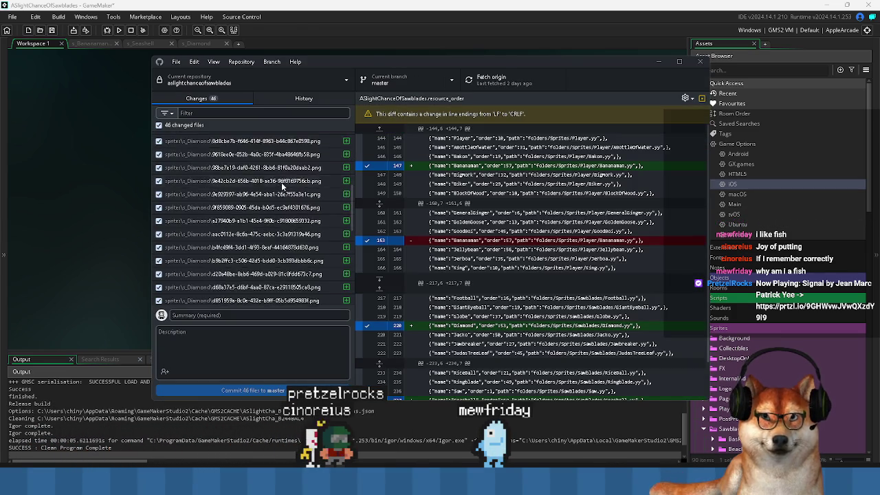
pyautogui.scroll(10, 244, 292)
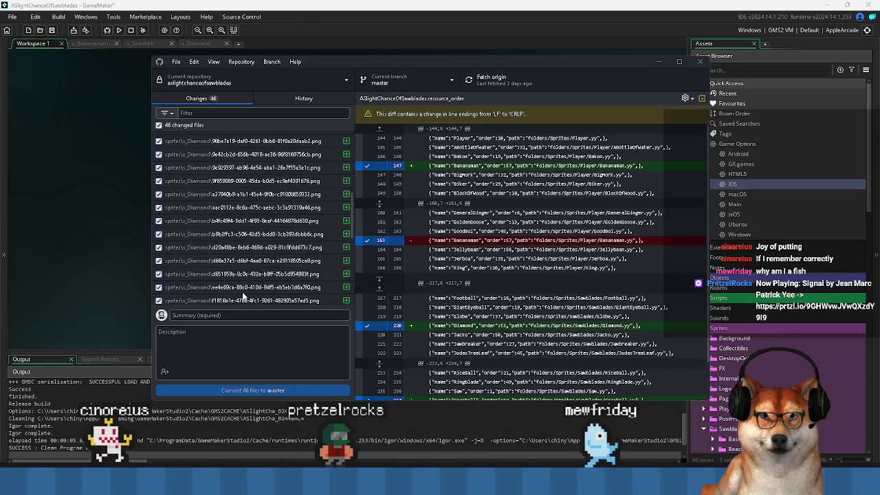
pyautogui.scroll(-1, 269, 219)
pyautogui.click(268, 173)
pyautogui.press('Down')
pyautogui.press('Down')
pyautogui.press('Down')
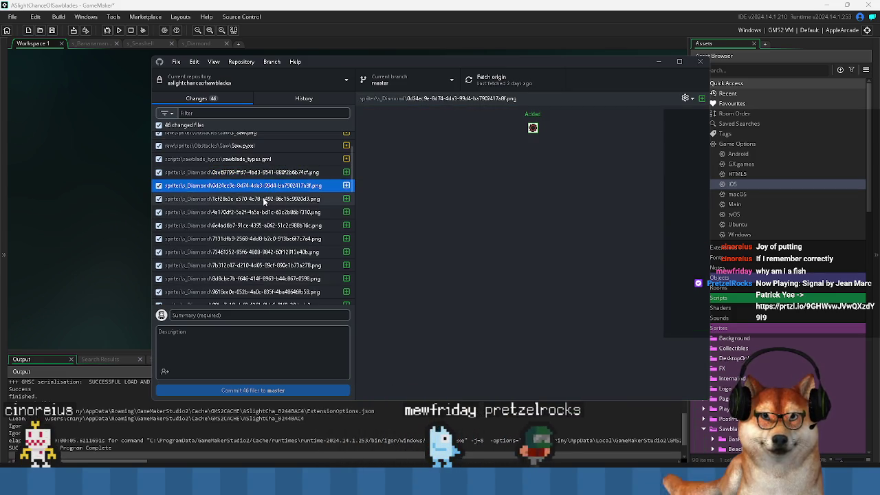
pyautogui.press('Down')
pyautogui.press('Down')
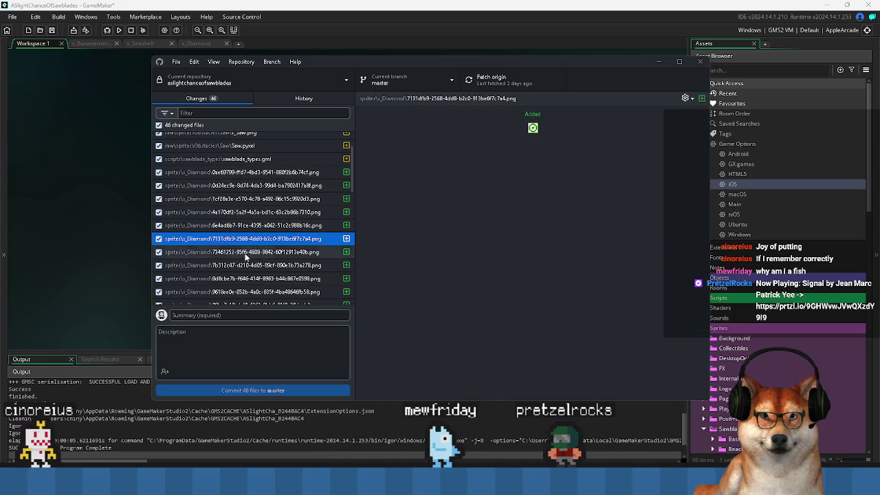
pyautogui.scroll(2, 248, 241)
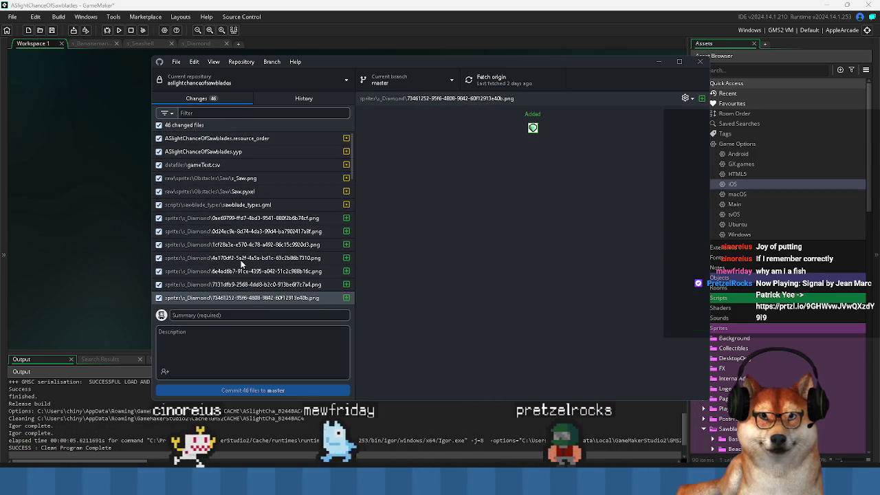
# Review the sawblade_types.gml diff adding SEASHELL and DIAMOND to the sawblades enum and setup
pyautogui.click(265, 205)
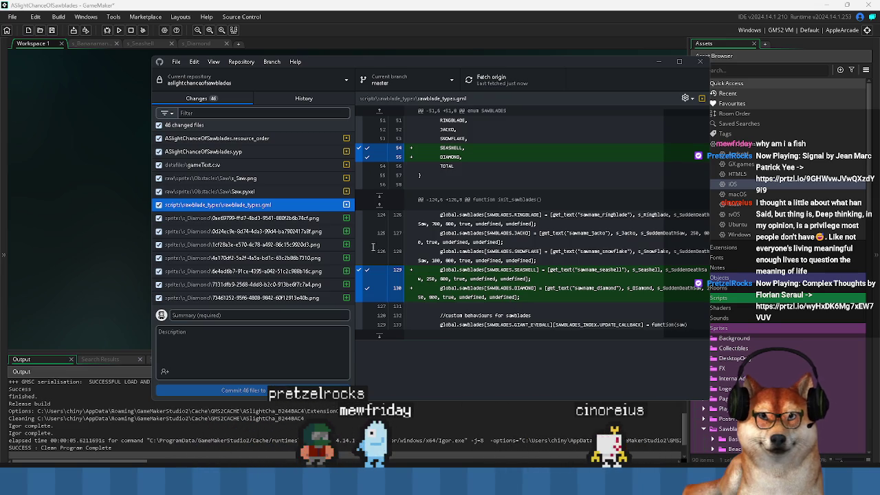
pyautogui.scroll(-5, 348, 262)
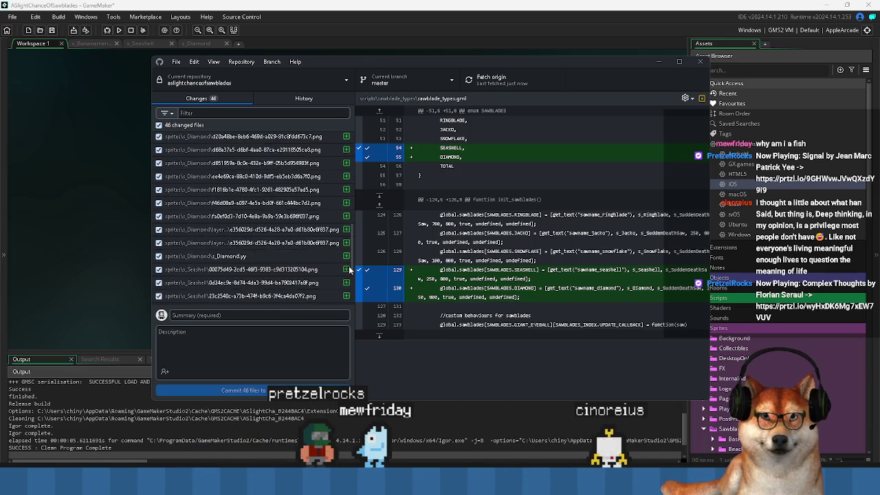
pyautogui.scroll(4, 349, 270)
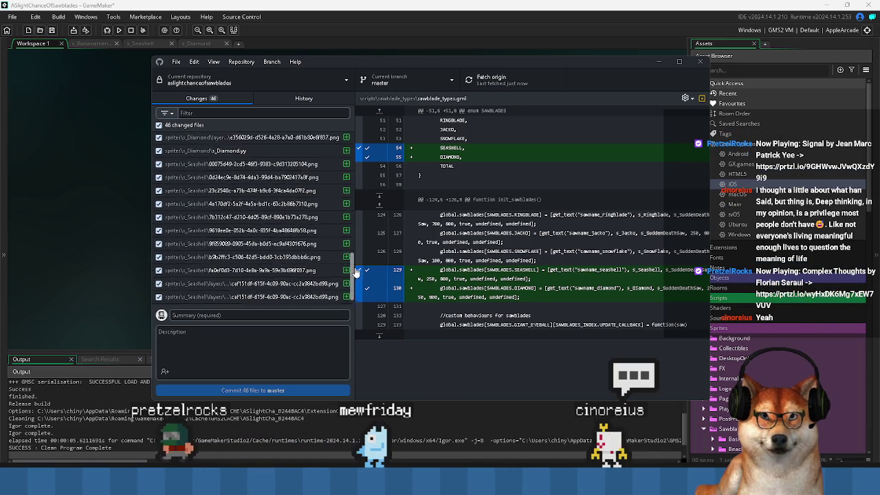
pyautogui.scroll(6, 368, 233)
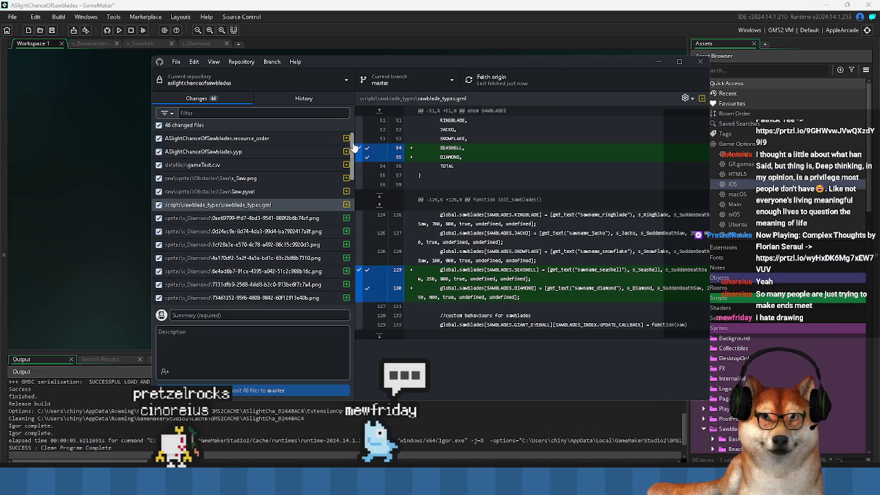
pyautogui.moveTo(353, 146)
pyautogui.mouseDown()
pyautogui.moveTo(356, 161)
pyautogui.moveTo(359, 140)
pyautogui.mouseUp()
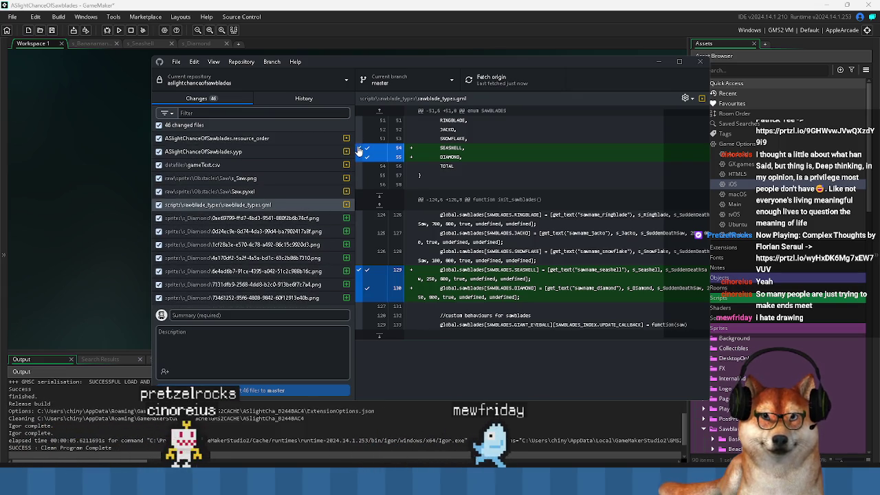
pyautogui.moveTo(353, 157); pyautogui.dragTo(356, 215)
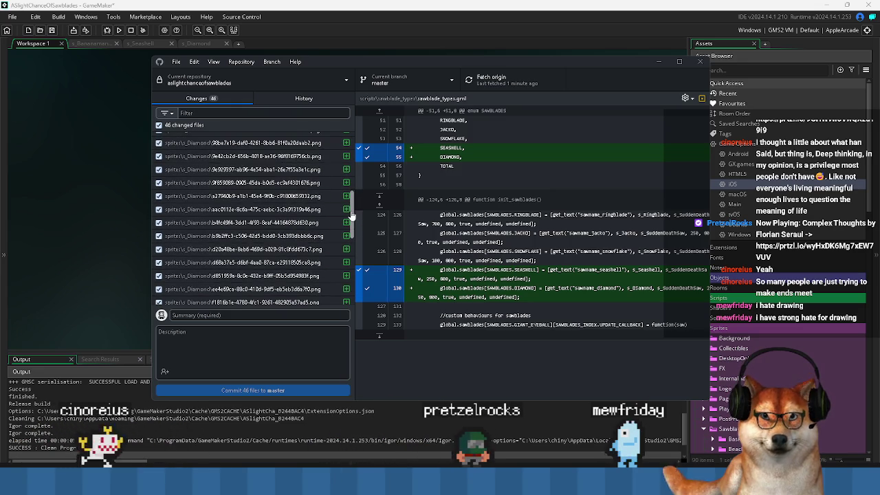
pyautogui.scroll(-1, 347, 208)
pyautogui.moveTo(357, 215); pyautogui.dragTo(363, 141)
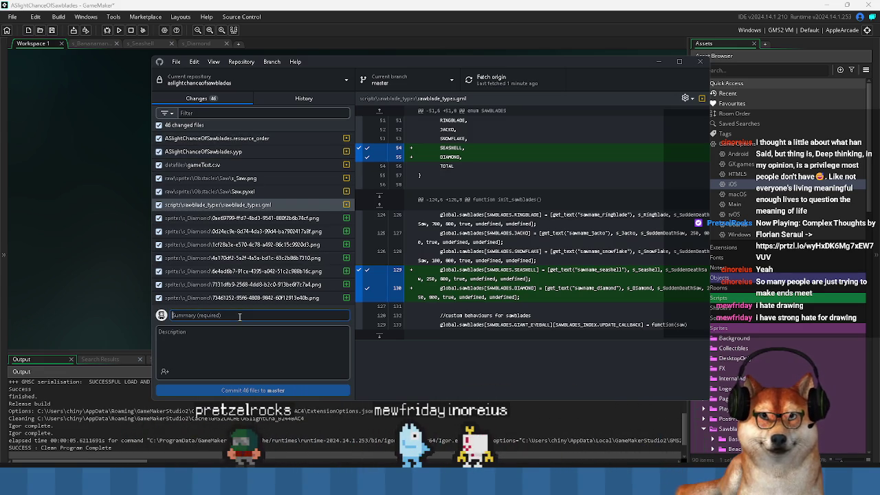
# Enter 'added bananaman, seashell, diamond' as the commit summary
pyautogui.write('added ')
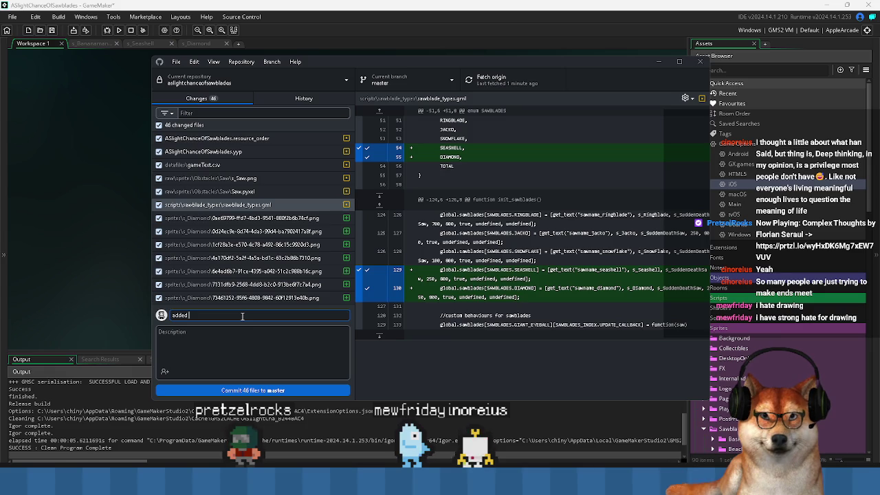
pyautogui.write('bananaman')
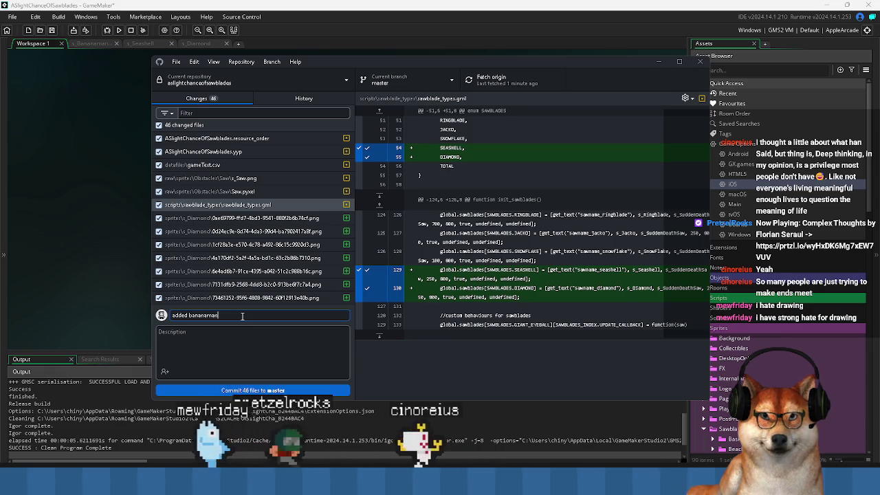
pyautogui.write(', seashell, ')
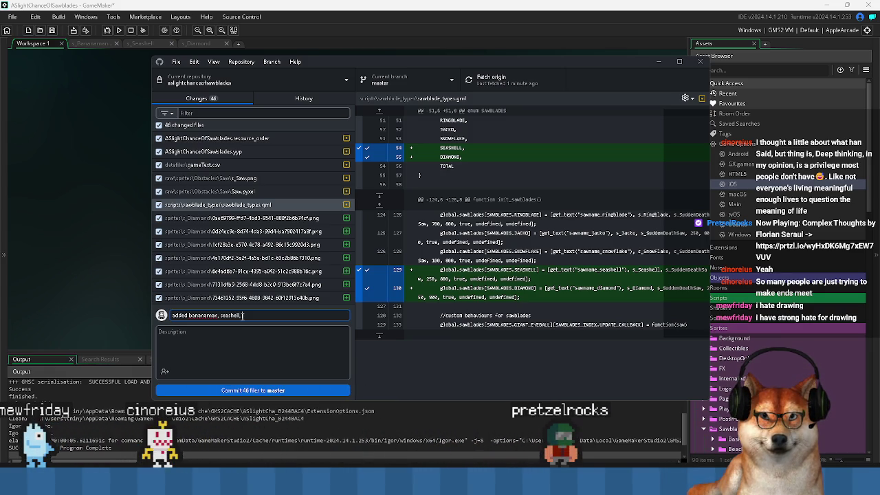
pyautogui.write('diamond')
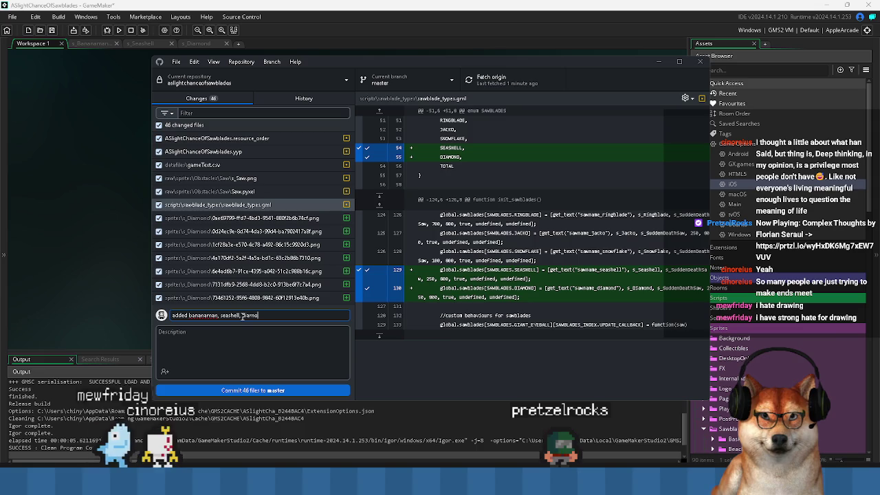
pyautogui.scroll(-5, 256, 270)
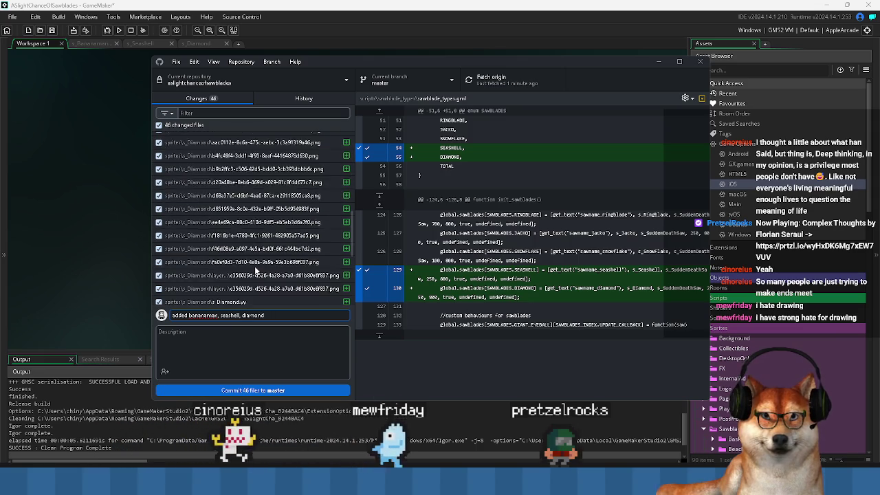
pyautogui.scroll(5, 261, 296)
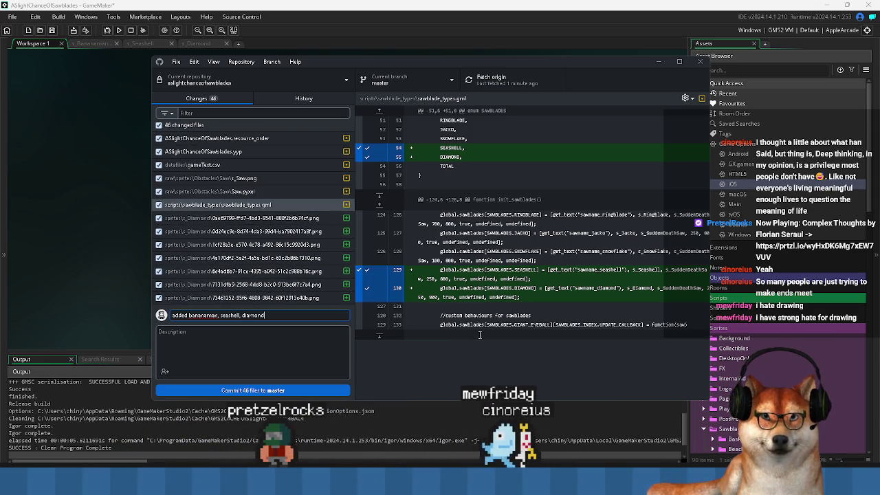
# Move and widen the GitHub Desktop window, then view the gameText.csv changes
pyautogui.moveTo(343, 62); pyautogui.dragTo(267, 47)
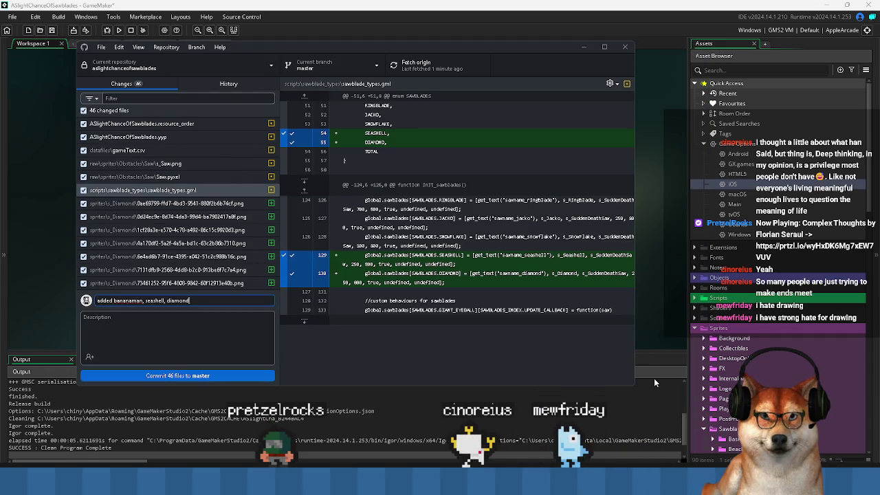
pyautogui.moveTo(634, 384); pyautogui.dragTo(706, 372)
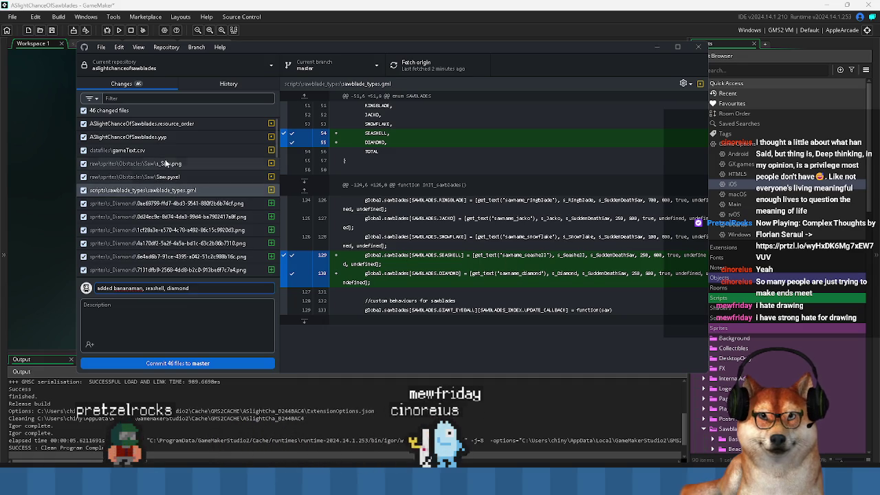
pyautogui.click(162, 151)
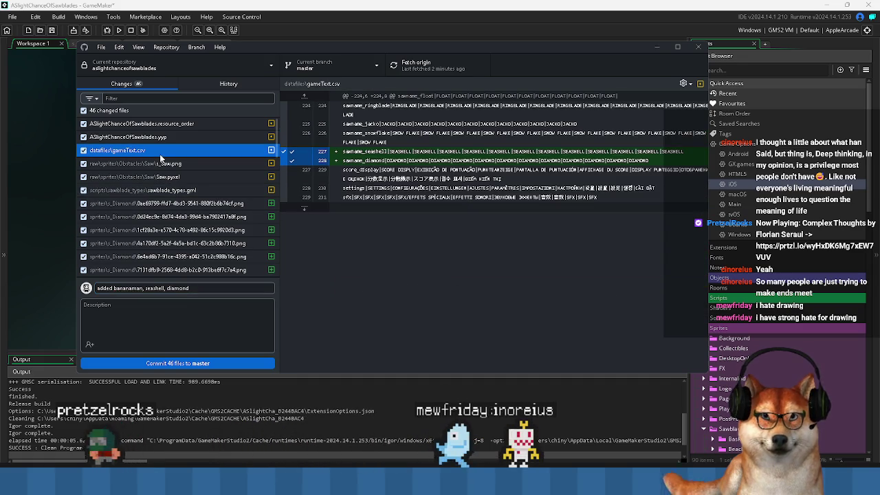
# Commit the 46 files to master, push to origin, and close GitHub Desktop
pyautogui.click(189, 363)
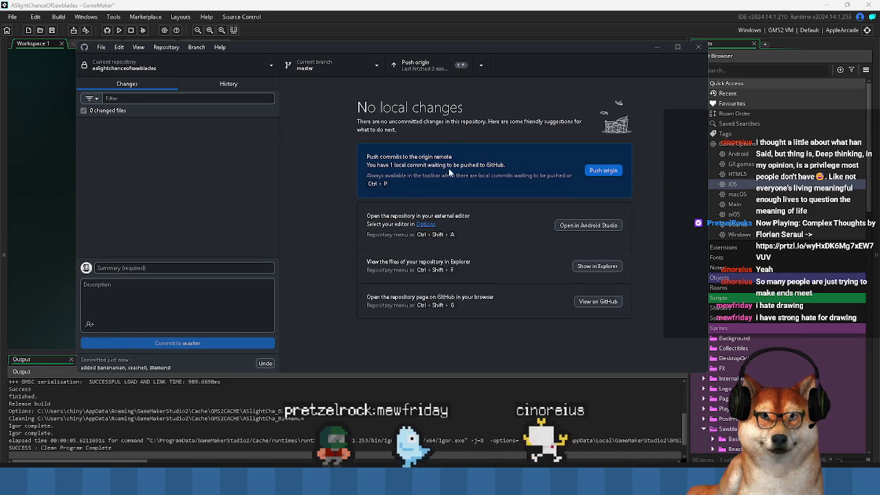
pyautogui.click(427, 66)
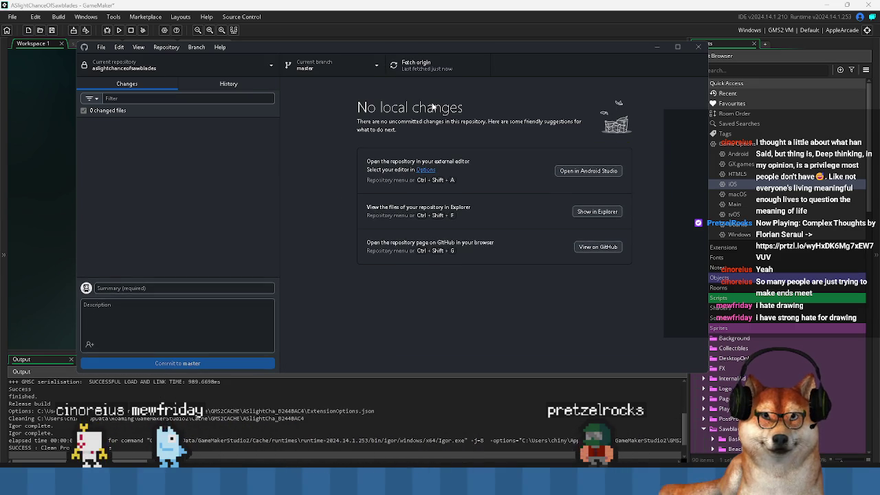
pyautogui.click(698, 48)
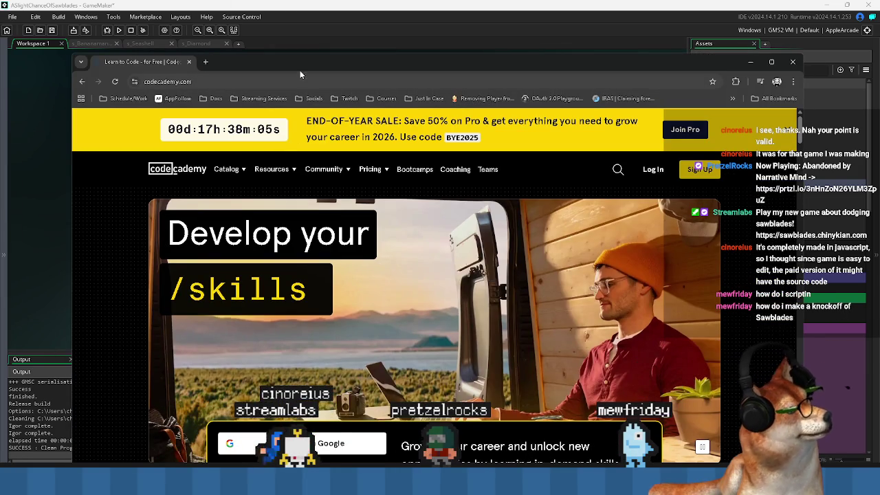
# Move the browser up and open Codecademy's Python courses catalog, browsing its course list
pyautogui.moveTo(295, 65); pyautogui.dragTo(286, 34)
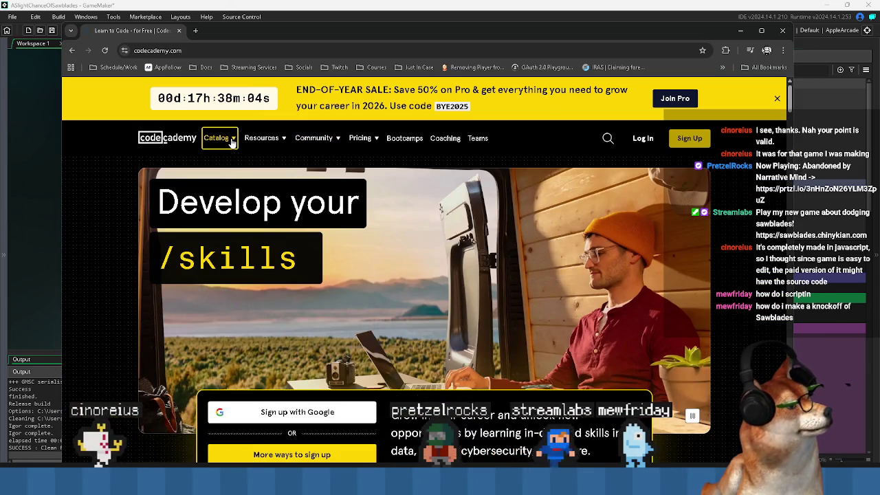
pyautogui.click(216, 137)
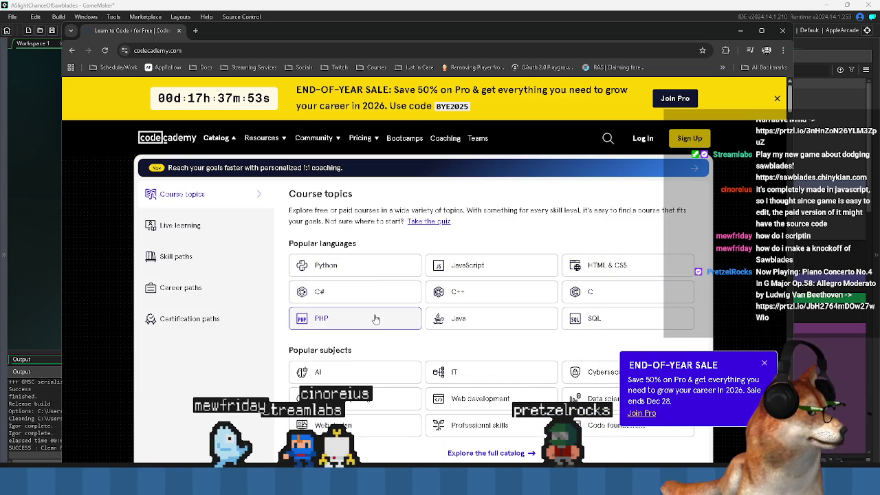
pyautogui.click(344, 270)
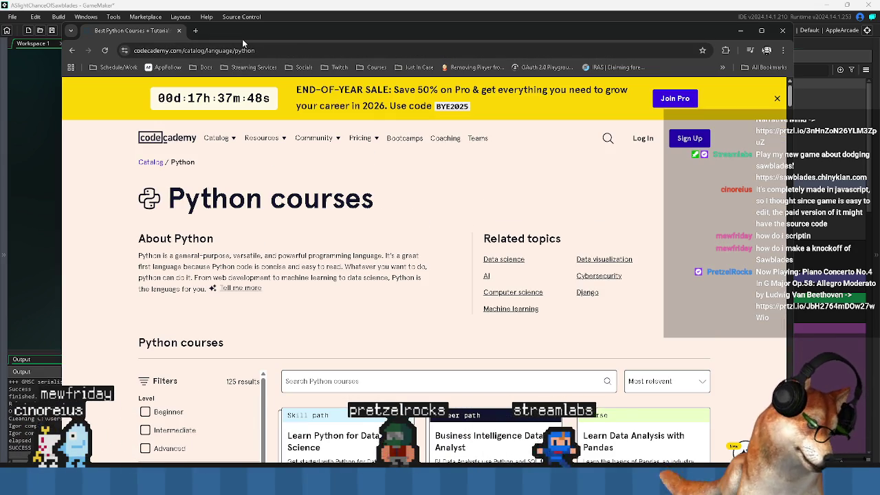
pyautogui.scroll(-2, 363, 248)
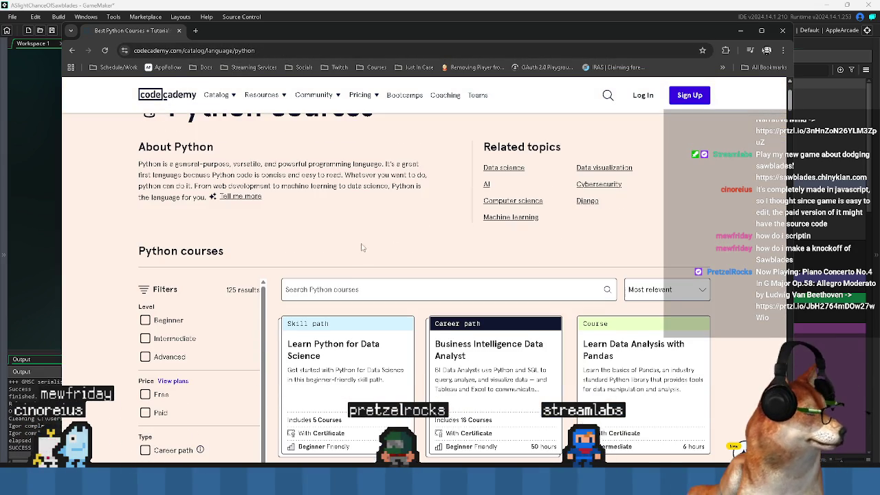
pyautogui.scroll(-1, 347, 259)
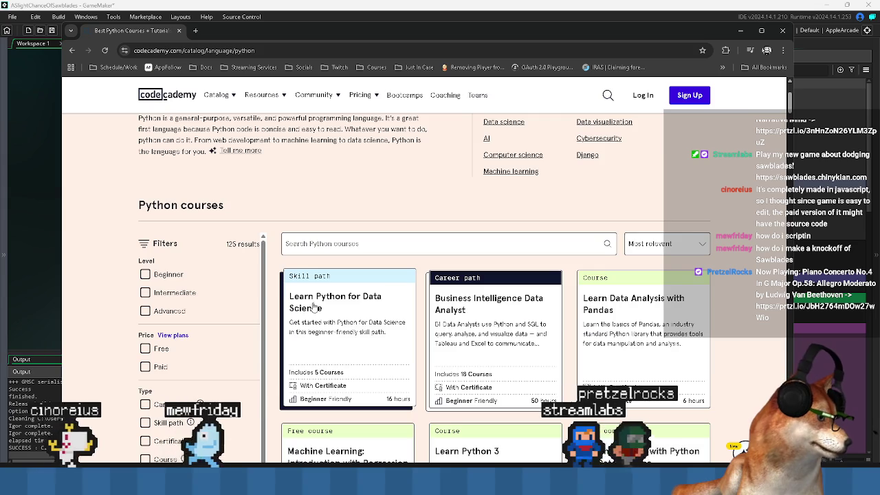
pyautogui.scroll(-2, 342, 186)
pyautogui.scroll(-4, 474, 194)
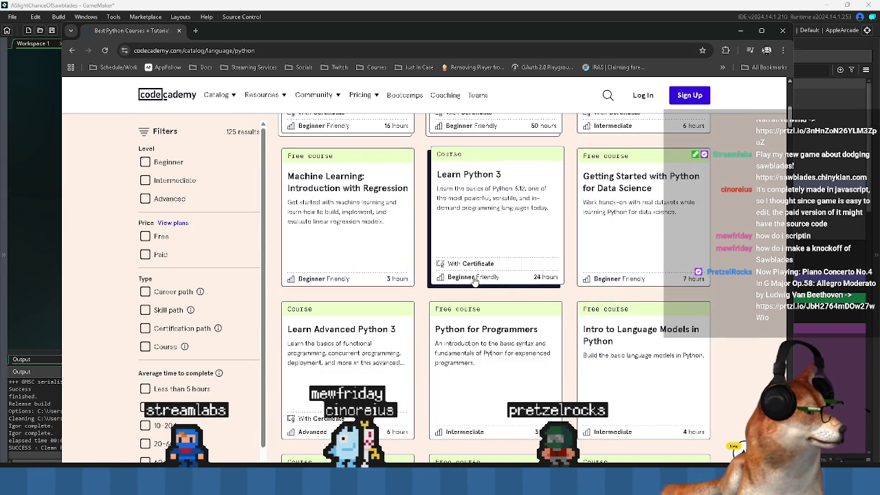
pyautogui.scroll(1, 536, 263)
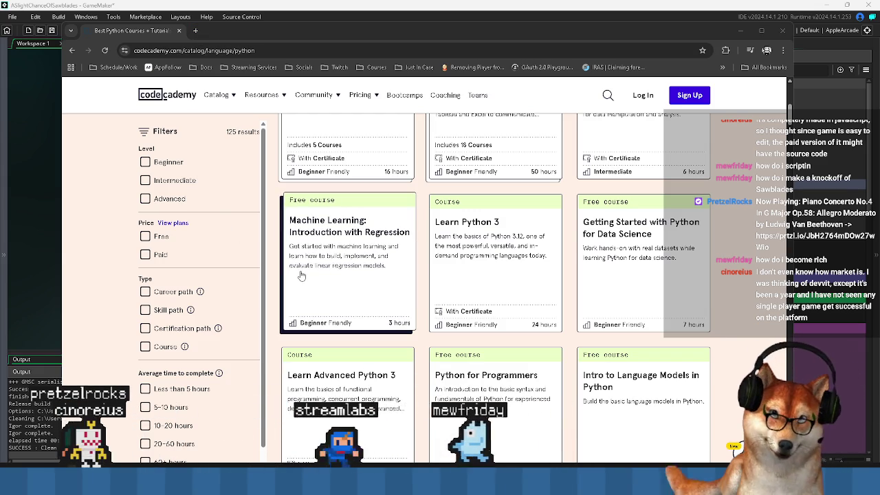
pyautogui.scroll(-1, 316, 278)
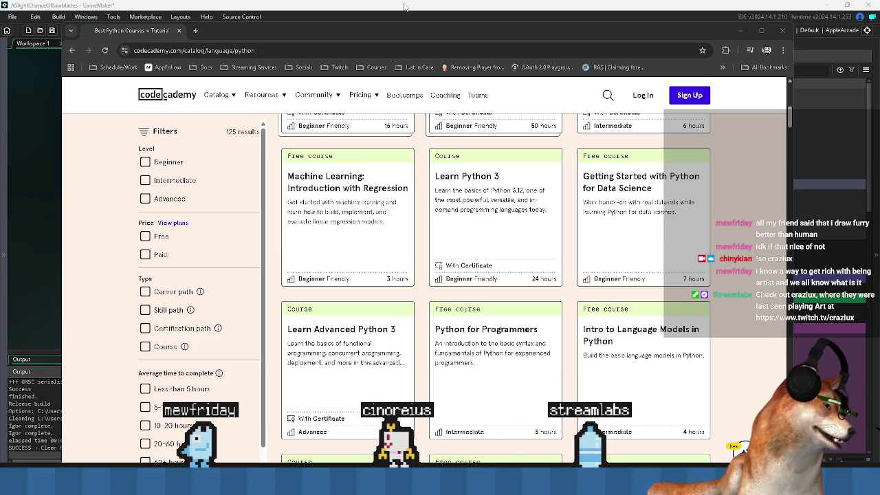
pyautogui.click(179, 31)
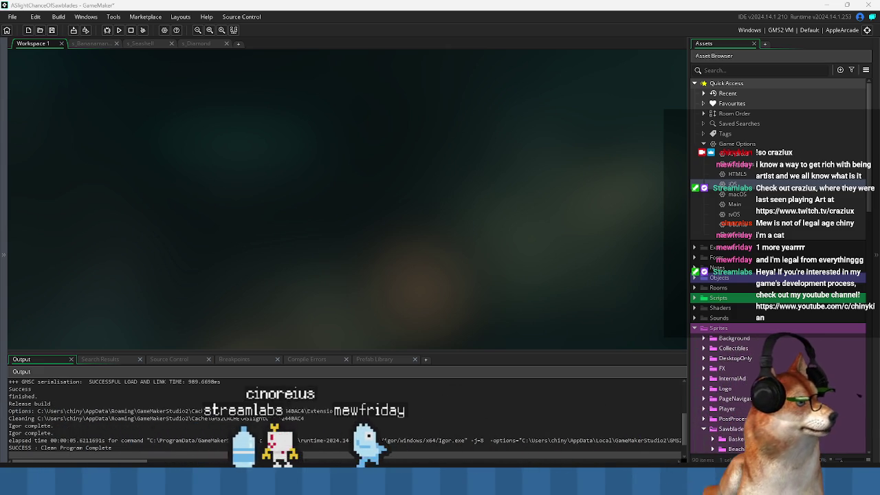
# Restore the maximized GameMaker window to a smaller size
pyautogui.doubleClick(562, 11)
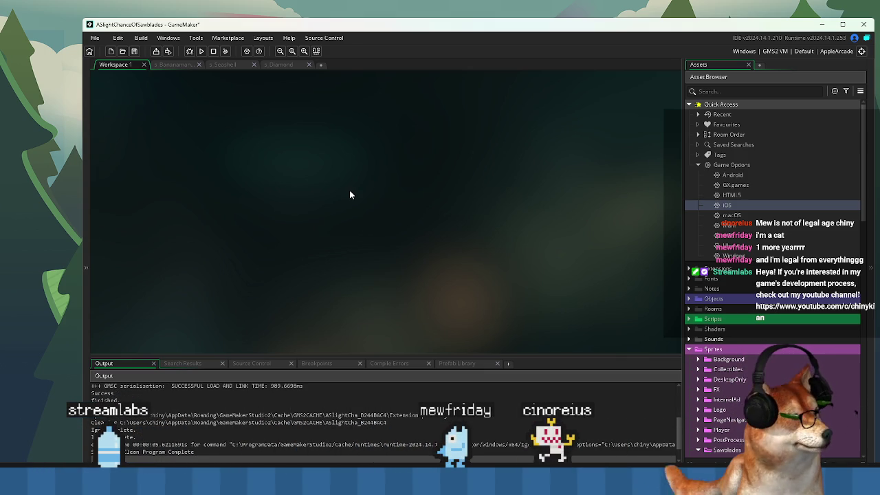
# Open GameMaker's search for assets, options and preferences with Ctrl+T
pyautogui.hotkey('ctrl', 't')
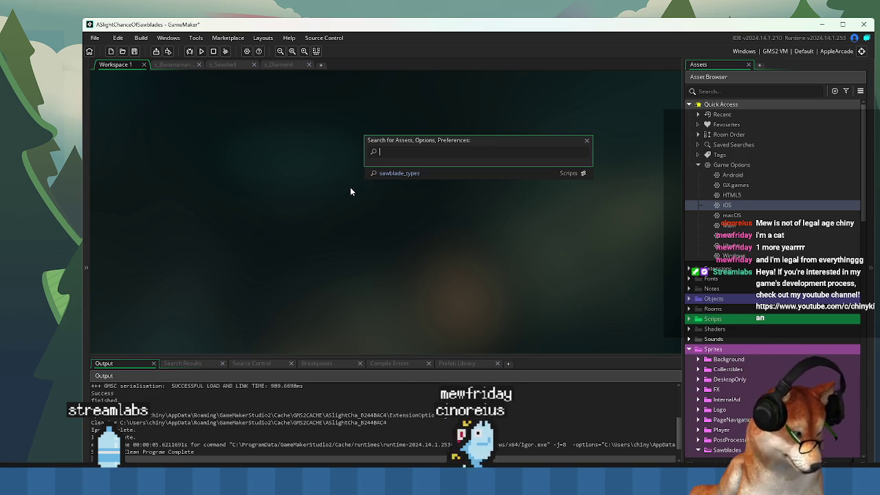
# Search for get_random_lock and open the get_random_locked_character script
pyautogui.write('get')
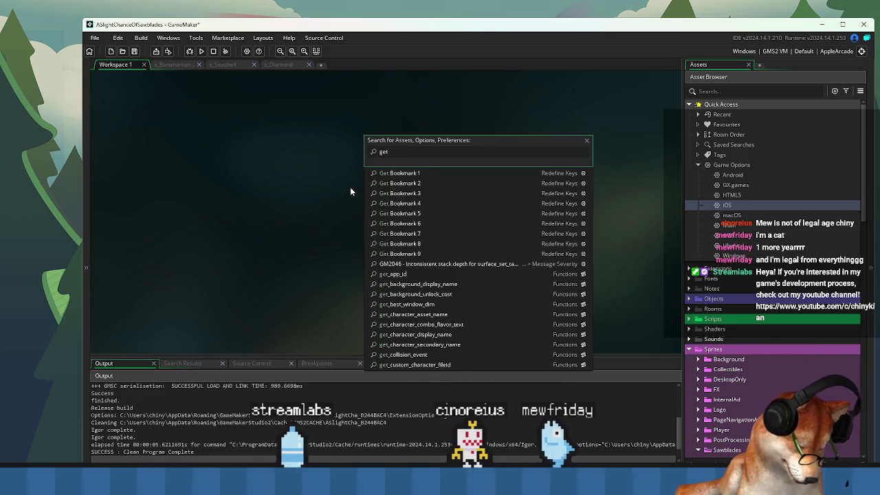
pyautogui.write('_random')
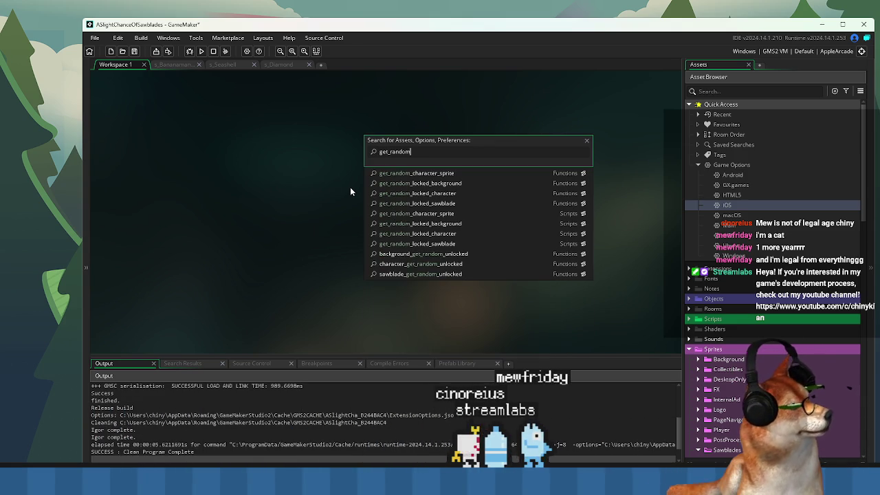
pyautogui.write('_lock')
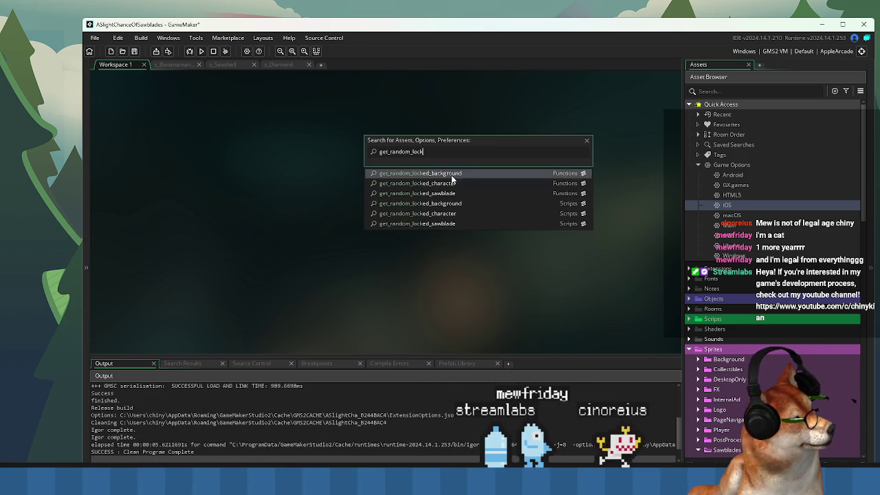
pyautogui.click(444, 192)
pyautogui.click(392, 235)
# Scroll to the end of the script and select the SPACE_PERSON unlock entry
pyautogui.scroll(-12, 392, 236)
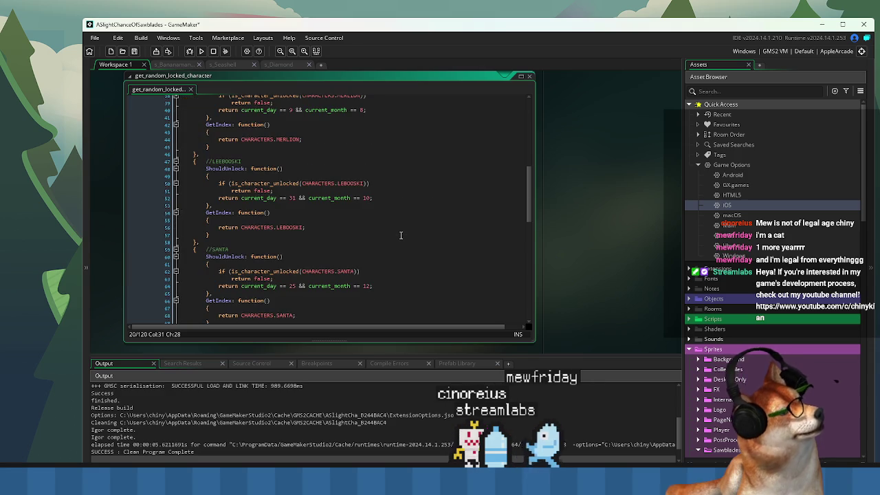
pyautogui.click(392, 235)
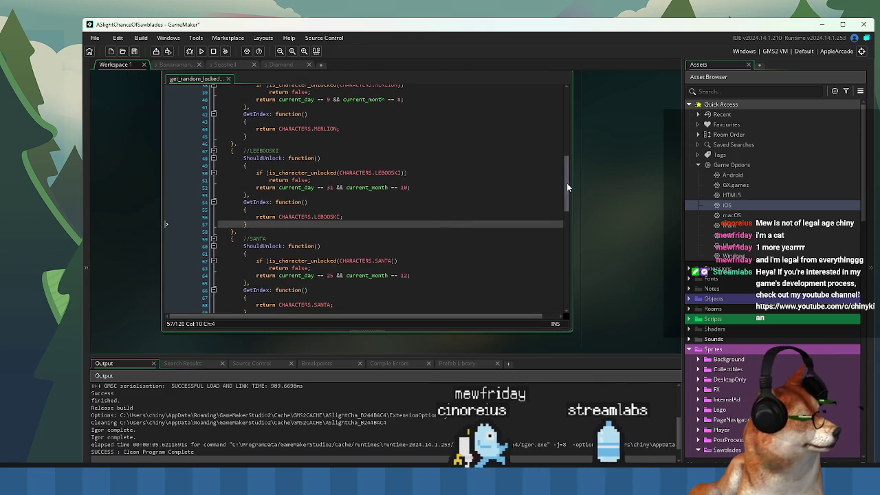
pyautogui.scroll(-3, 568, 206)
pyautogui.scroll(-10, 571, 234)
pyautogui.moveTo(243, 273); pyautogui.dragTo(234, 195)
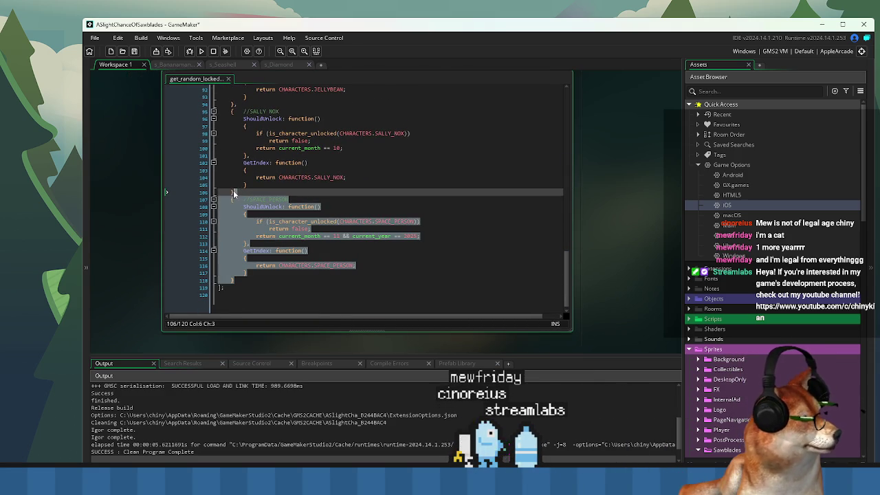
pyautogui.click(379, 279)
pyautogui.moveTo(246, 258); pyautogui.dragTo(311, 251)
# Rename the //SPACE PERSON comment of the copied entry to //BANANAMAN
pyautogui.press('Up')
pyautogui.press('Up')
pyautogui.press('Up')
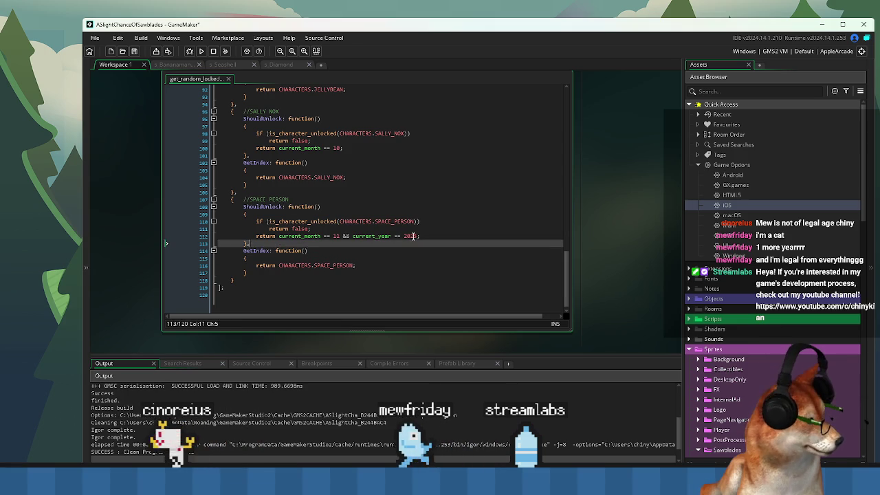
pyautogui.hotkey('ctrl', 'shift', 'Left')
pyautogui.hotkey('ctrl', 'shift', 'Left')
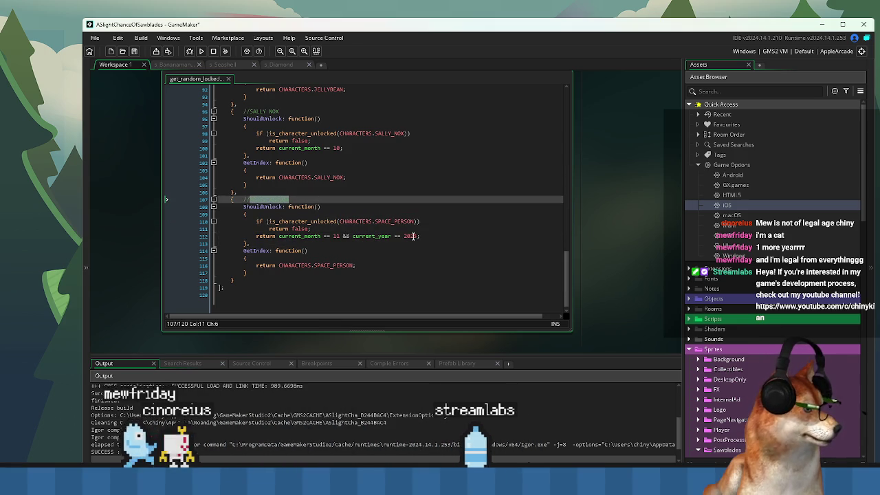
pyautogui.write('BANANAMAN')
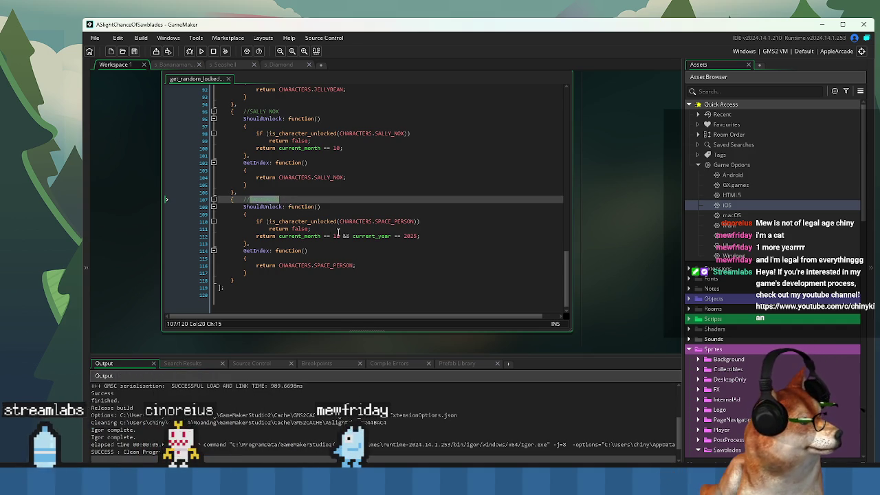
pyautogui.click(274, 200)
# Replace the CHARACTERS.SPACE_PERSON references with CHARACTERS.BANANAMAN and save the script
pyautogui.click(402, 222)
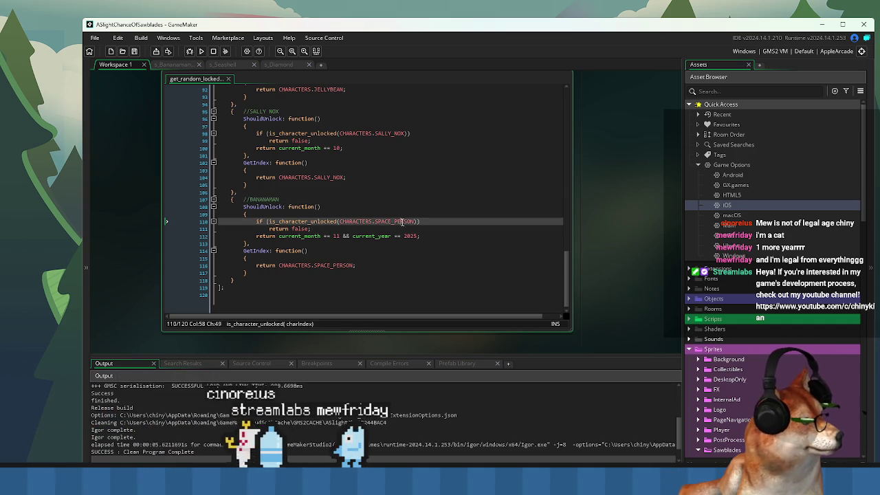
pyautogui.write('BANANAMA')
pyautogui.doubleClick(330, 265)
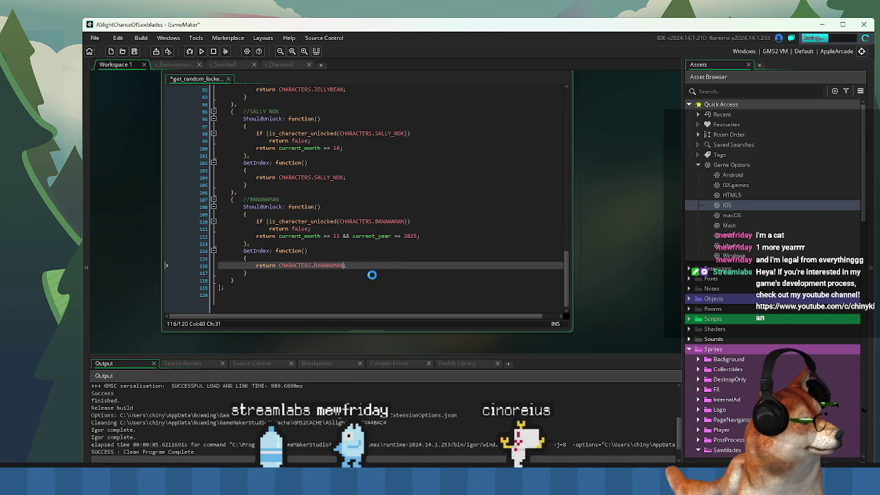
pyautogui.hotkey('ctrl', 'v')
pyautogui.click(372, 273)
pyautogui.hotkey('ctrl', 's')
pyautogui.click(342, 242)
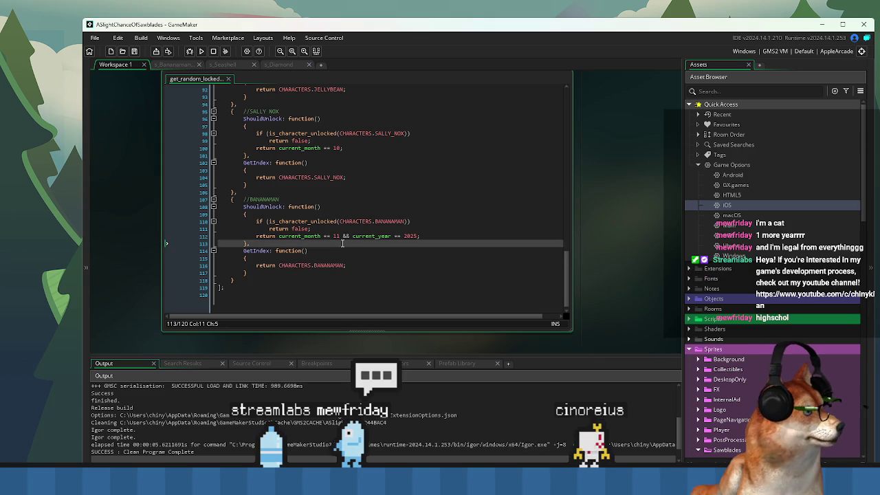
pyautogui.click(323, 280)
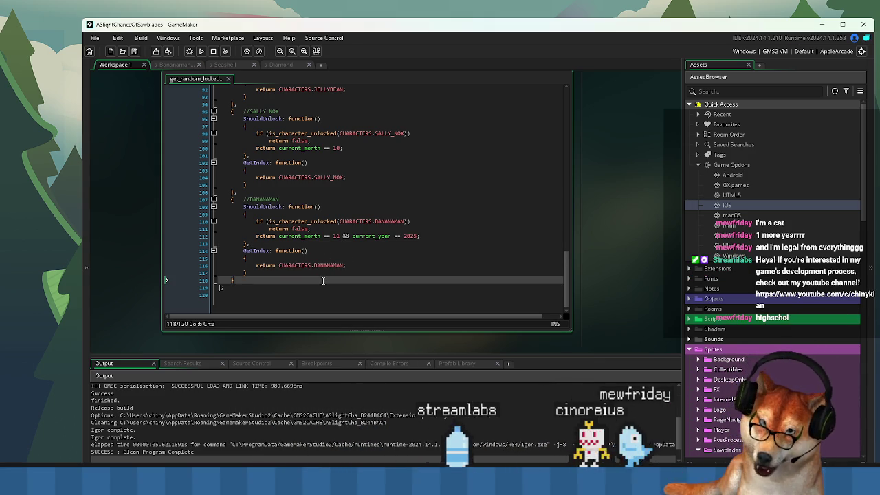
pyautogui.click(243, 301)
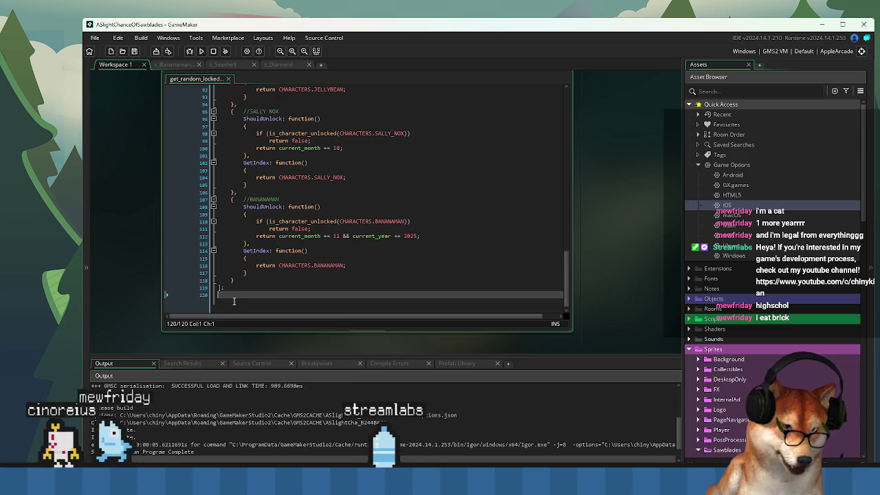
pyautogui.click(267, 200)
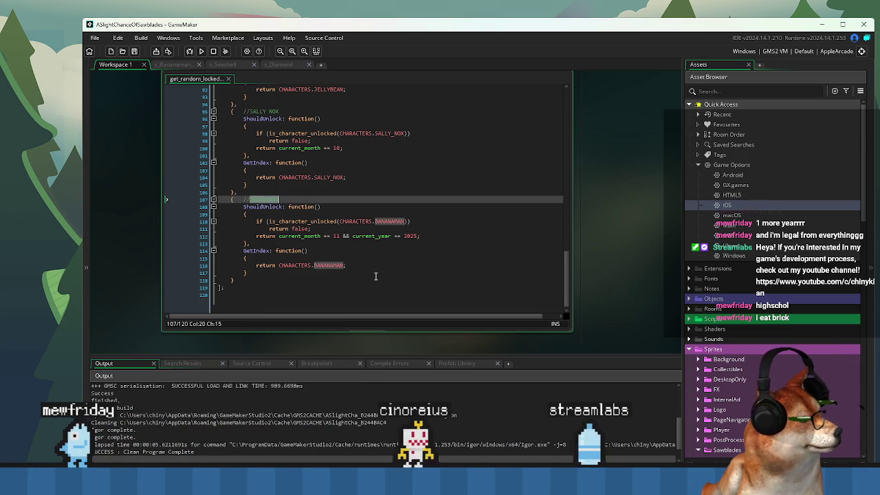
pyautogui.press('Down')
pyautogui.press('Down')
pyautogui.press('Down')
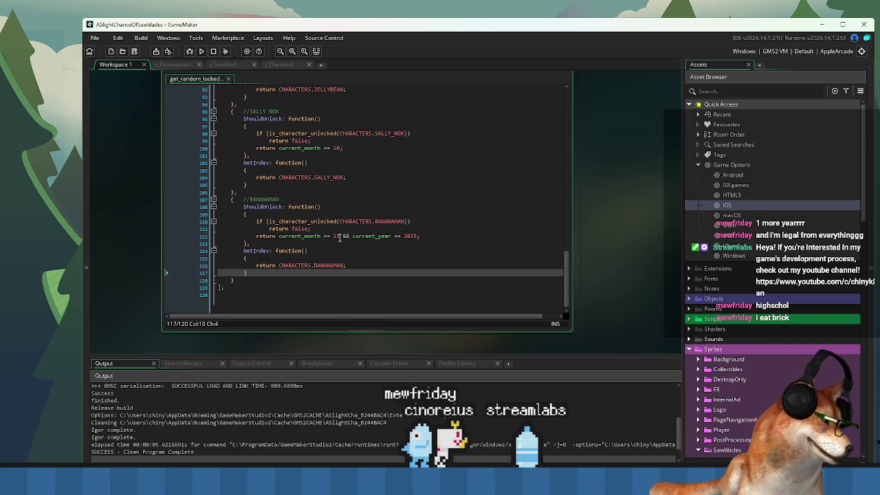
pyautogui.click(338, 237)
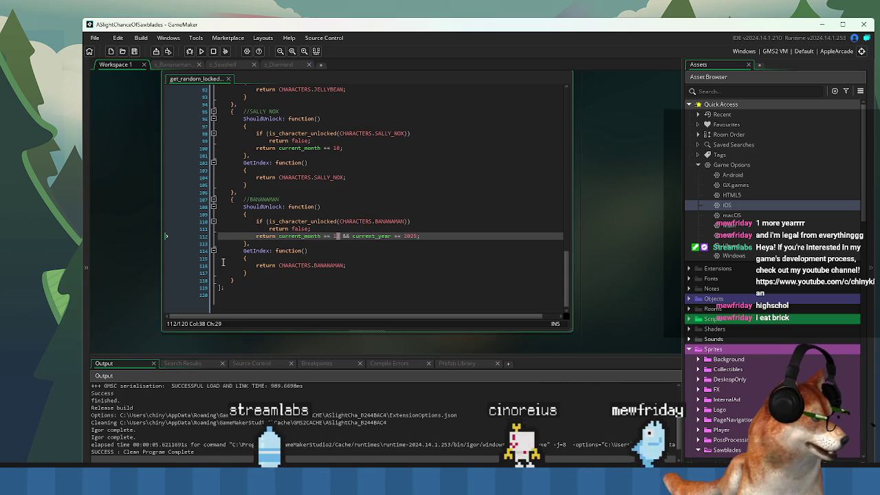
pyautogui.click(338, 249)
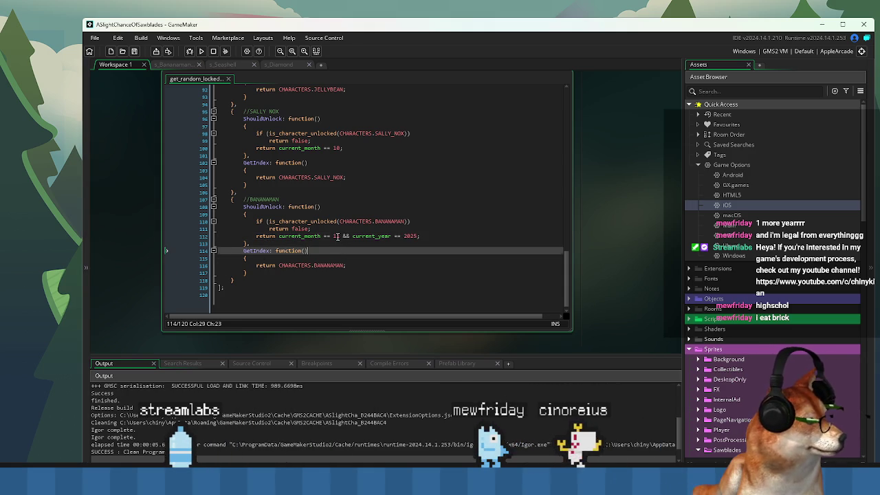
pyautogui.click(340, 237)
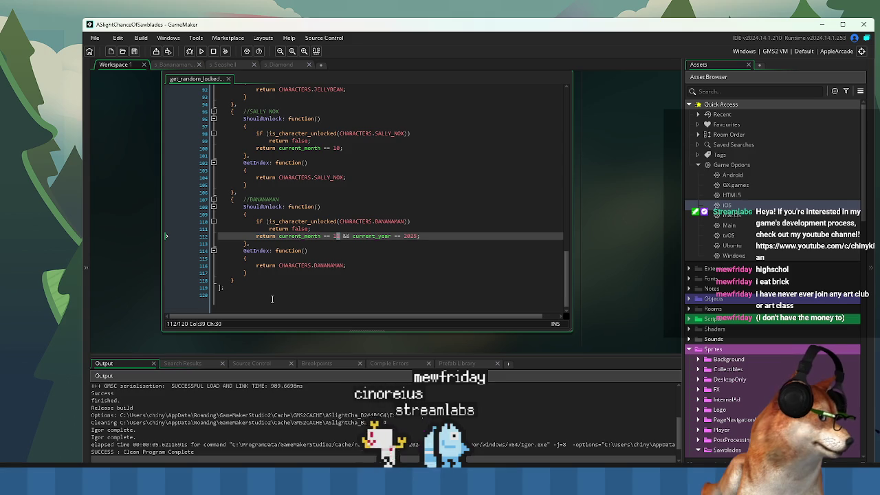
pyautogui.write('1')
pyautogui.moveTo(250, 281); pyautogui.dragTo(232, 199)
# Check the BANANAMAN block's ShouldUnlock braces and its current_month == 11 && current_year == 2025 condition
pyautogui.click(231, 200)
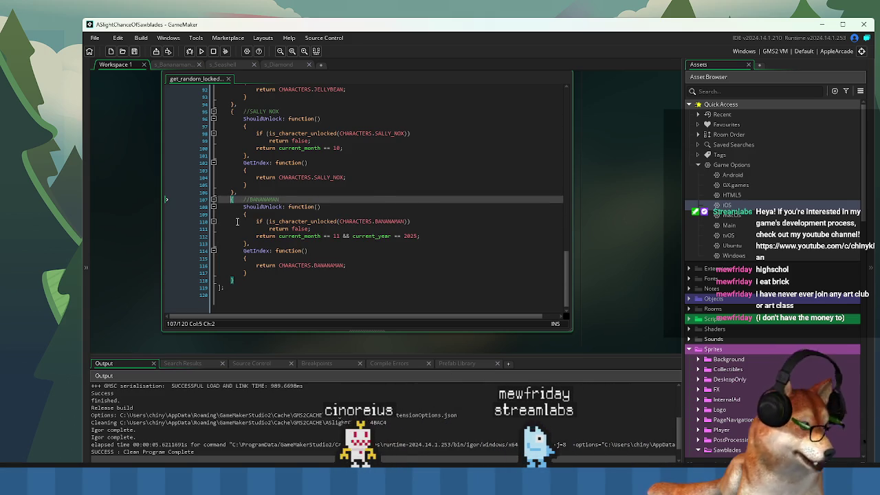
pyautogui.click(245, 279)
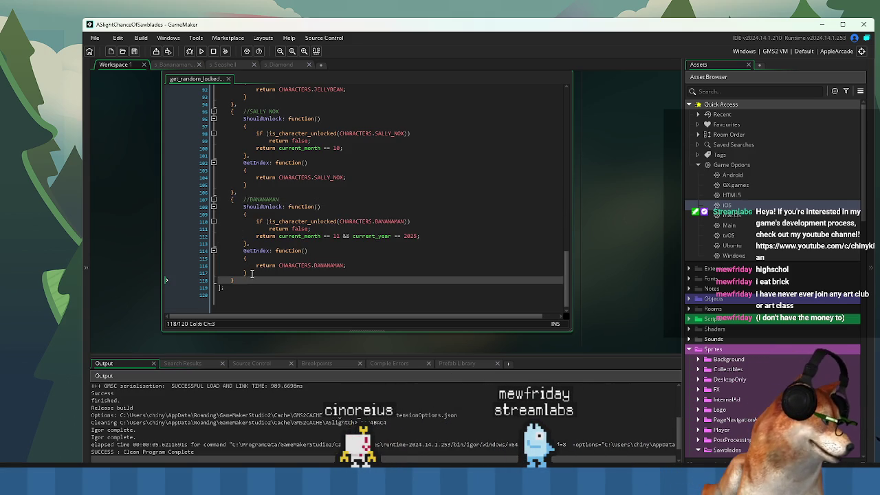
pyautogui.click(254, 268)
pyautogui.click(231, 280)
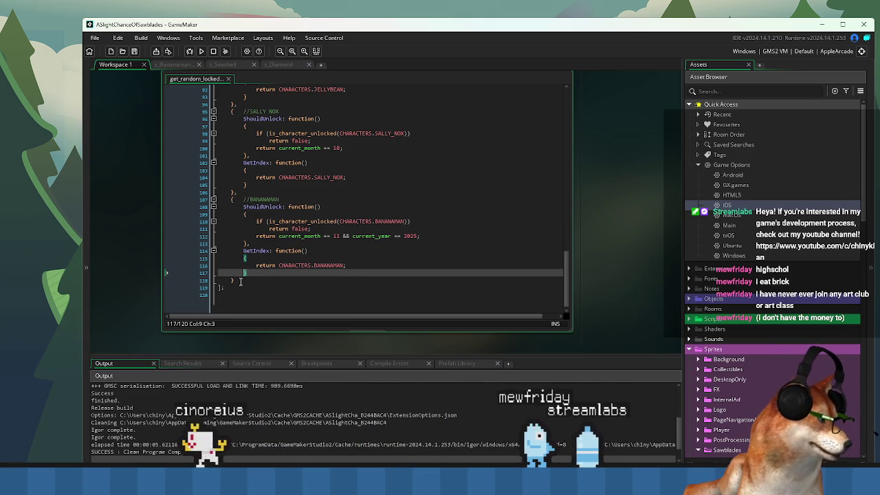
pyautogui.click(244, 243)
pyautogui.click(242, 215)
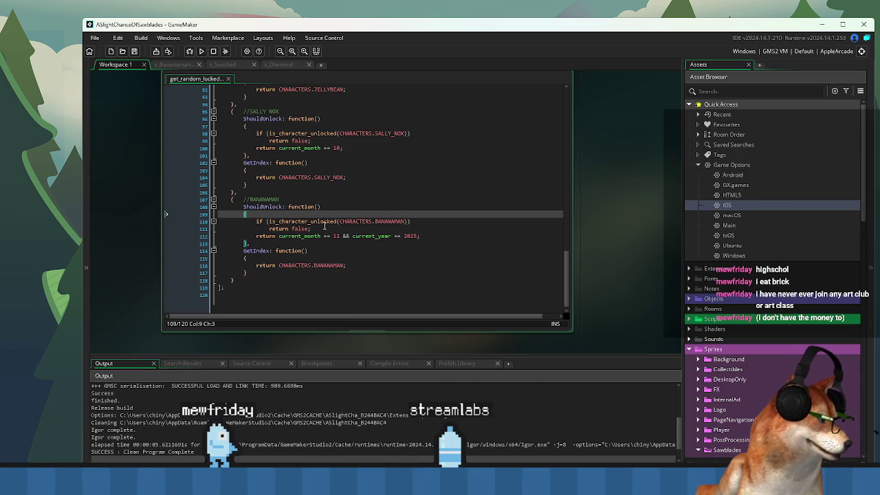
pyautogui.click(272, 207)
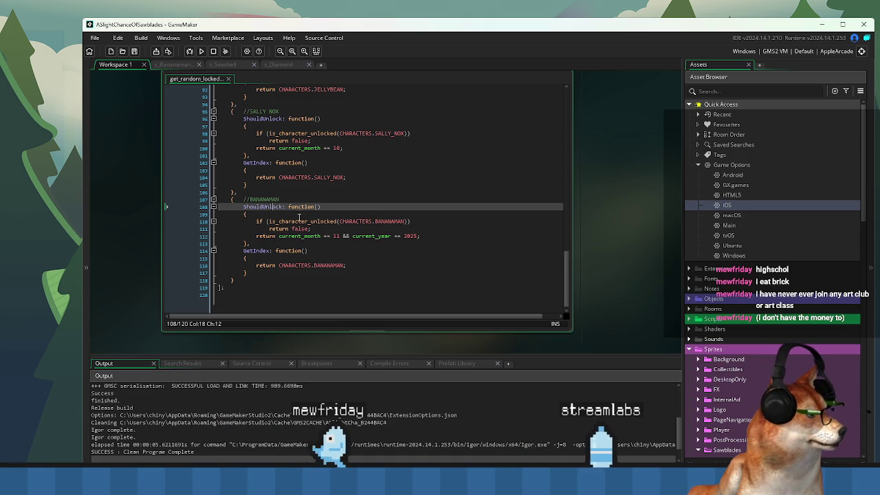
pyautogui.press('Down')
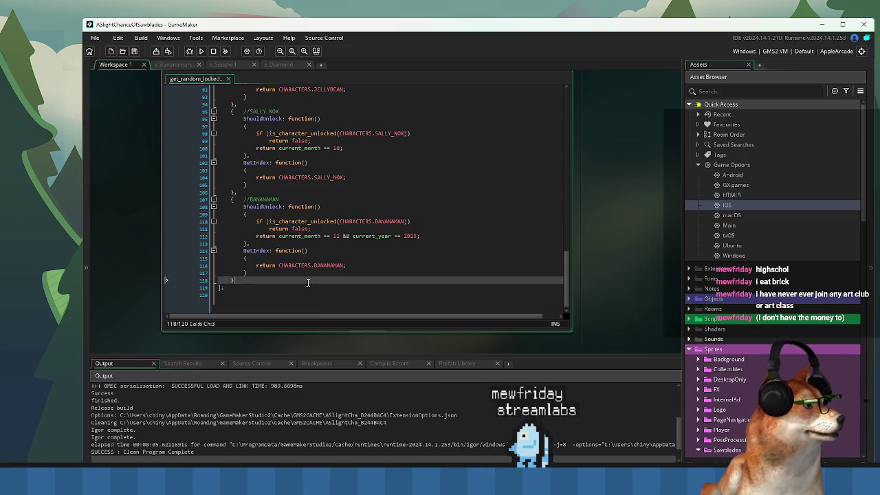
pyautogui.click(279, 307)
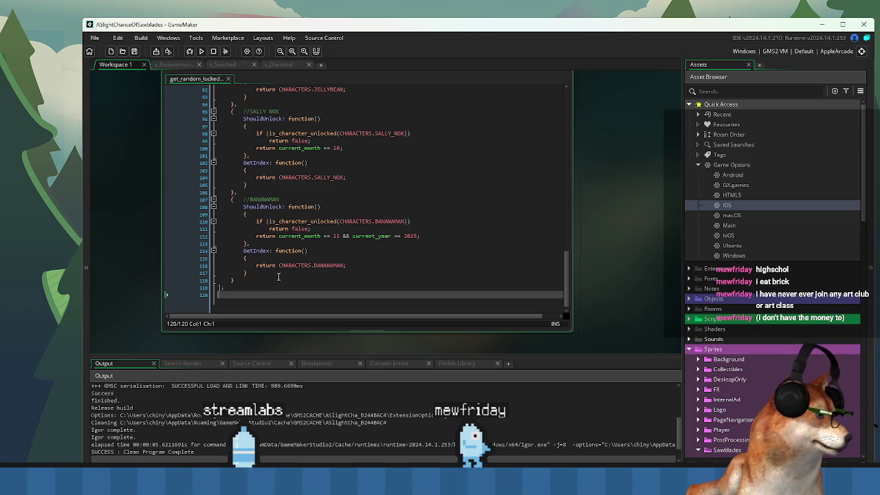
pyautogui.click(268, 221)
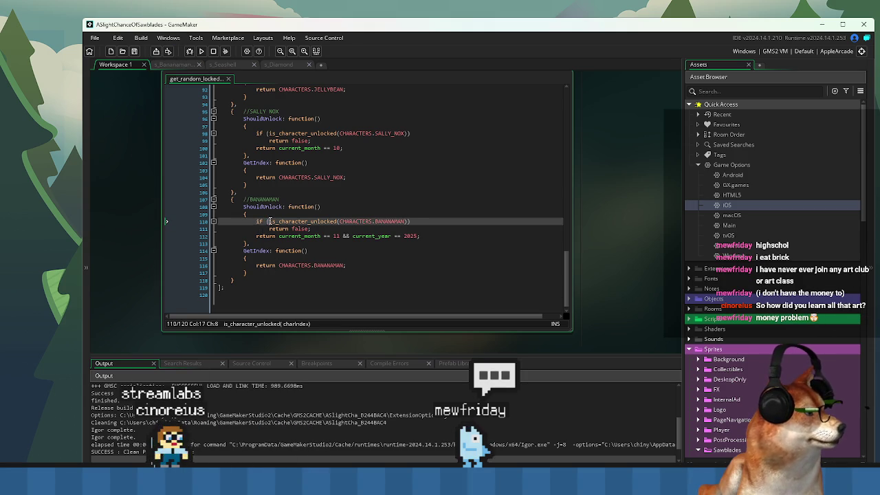
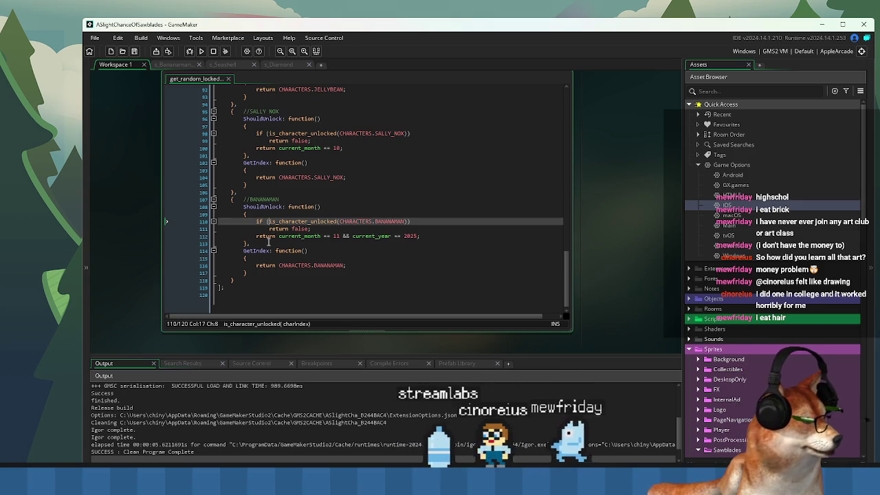
# Change the month value in the BANANAMAN unlock check on line 112 and save the script
pyautogui.click(336, 239)
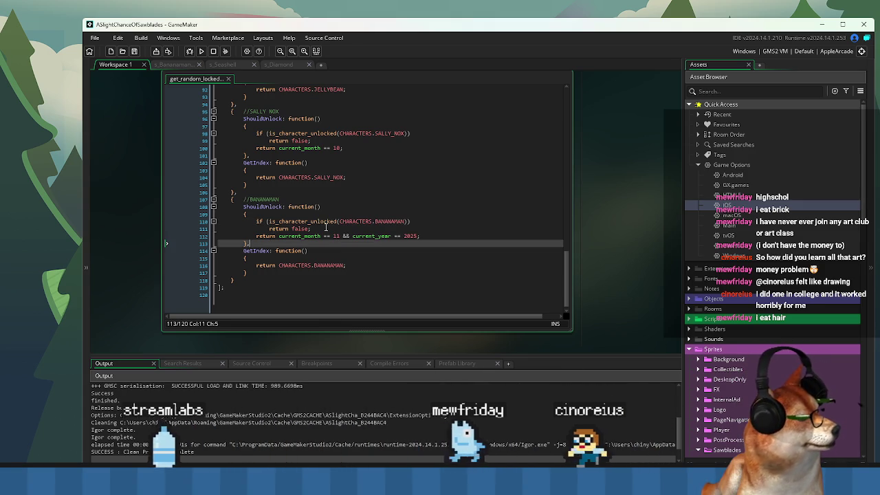
pyautogui.press('Up')
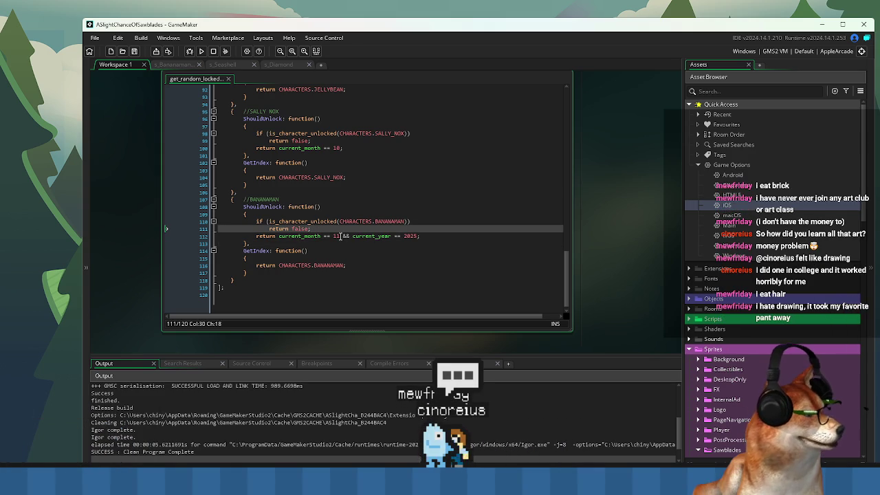
pyautogui.click(340, 236)
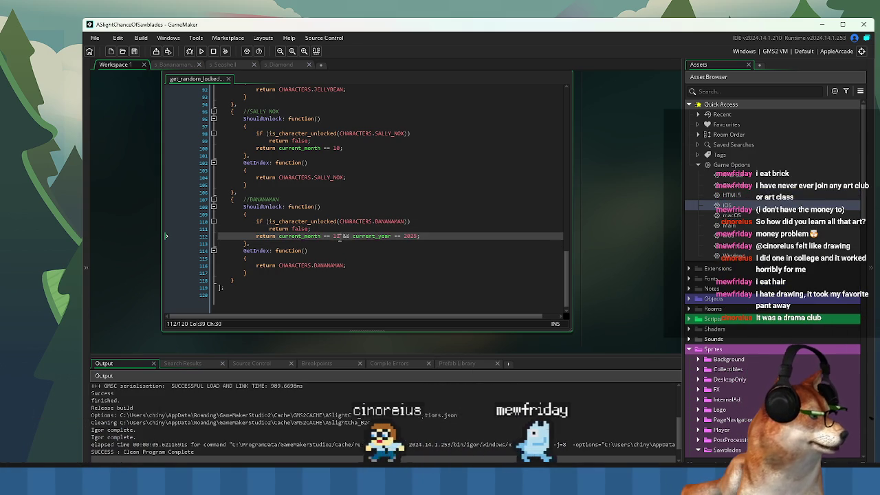
pyautogui.press('BackSpace')
pyautogui.write('2')
pyautogui.click(344, 258)
pyautogui.hotkey('ctrl', 's')
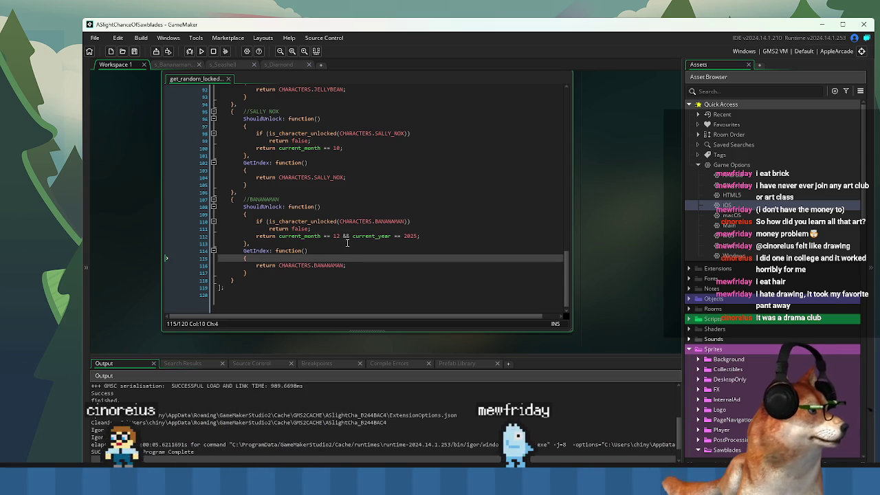
# Make the condition current_month == 1 && current_year == 2026, save, and select the BANANAMAN check lines
pyautogui.click(336, 236)
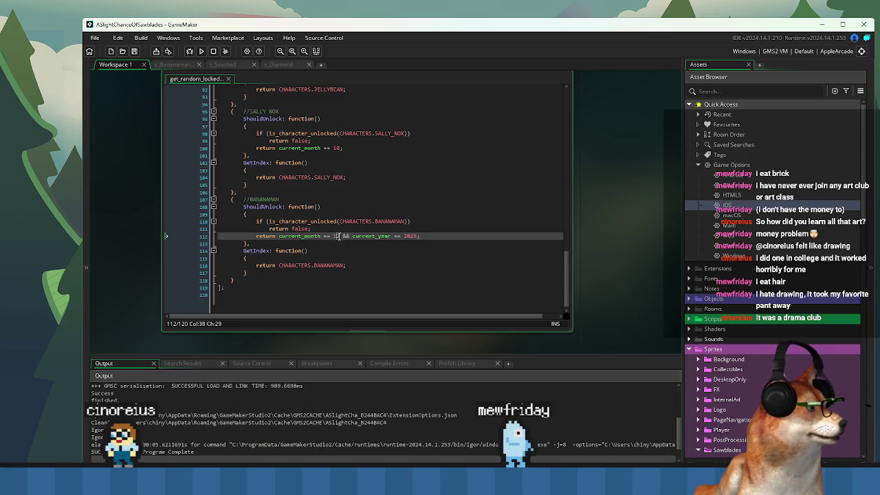
pyautogui.press('BackSpace')
pyautogui.click(415, 236)
pyautogui.press('BackSpace')
pyautogui.write('4')
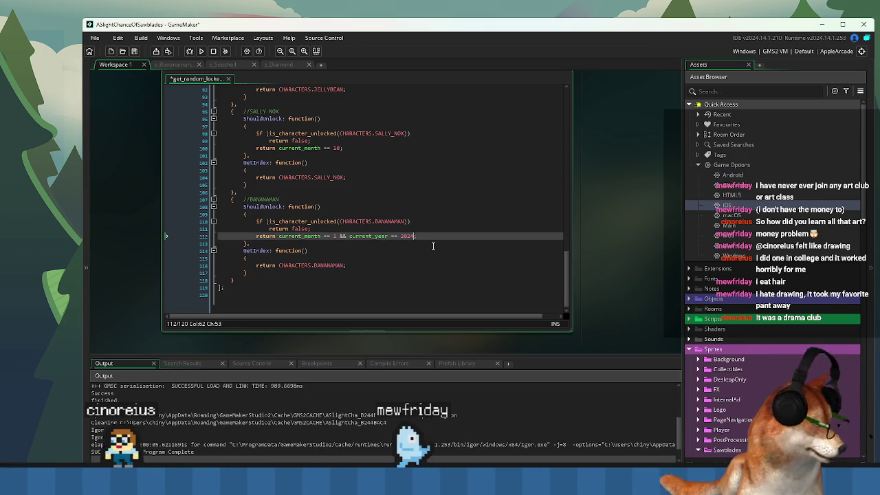
pyautogui.hotkey('ctrl', 's')
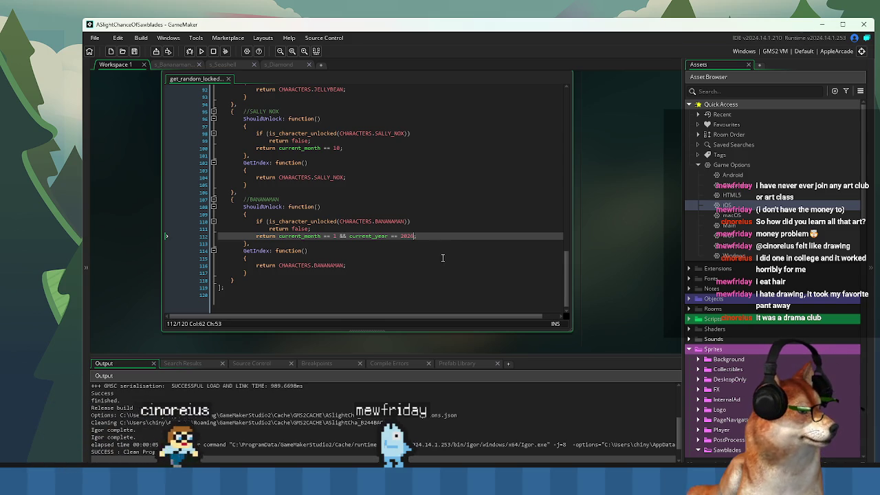
pyautogui.click(390, 271)
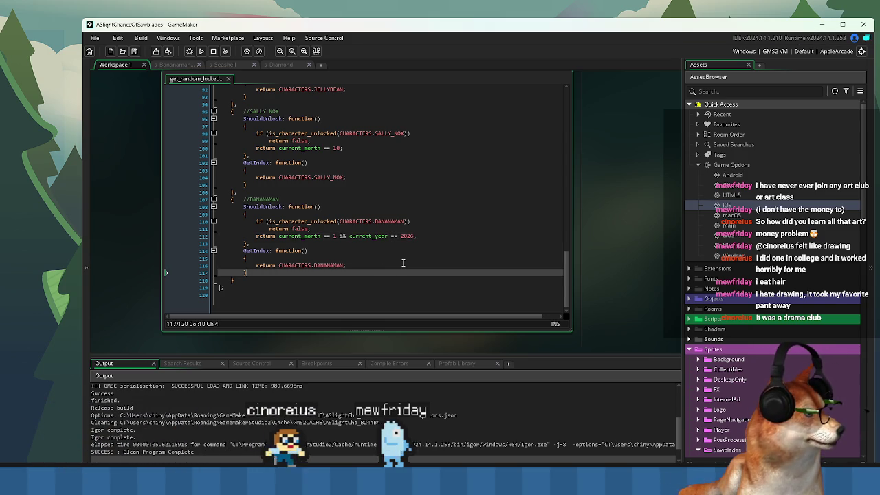
pyautogui.click(431, 235)
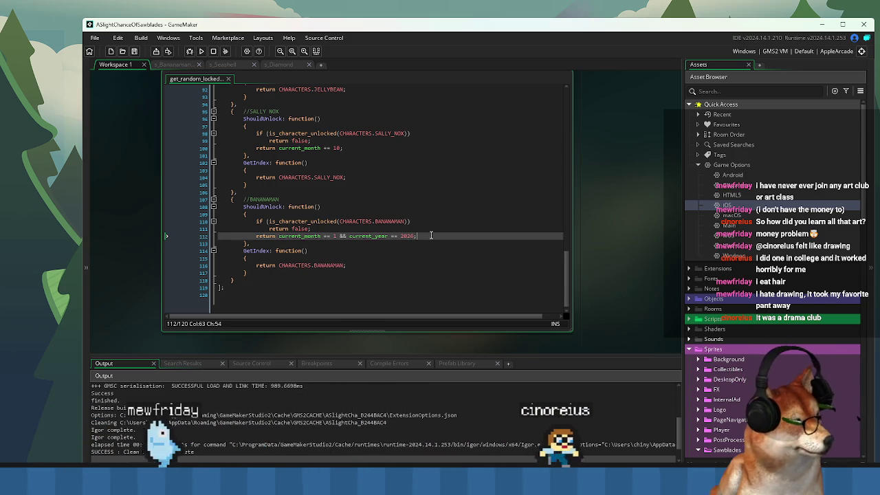
pyautogui.moveTo(254, 239); pyautogui.dragTo(253, 220)
pyautogui.click(253, 222)
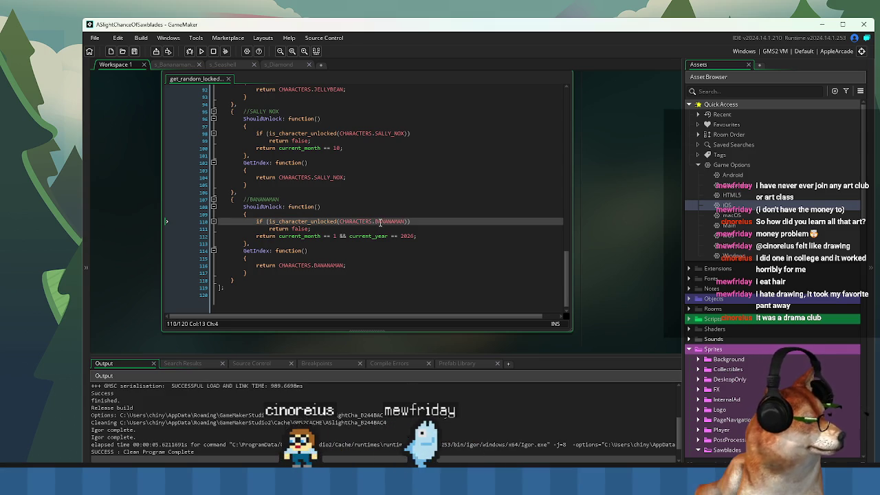
pyautogui.click(299, 222)
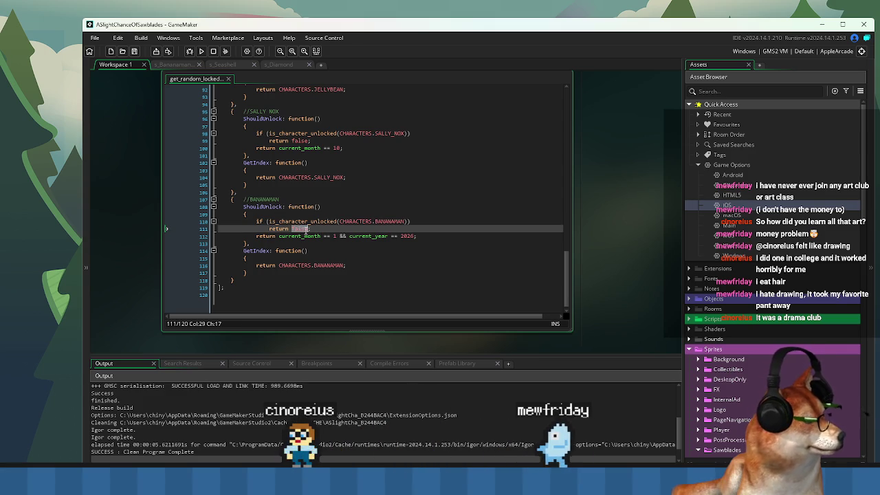
pyautogui.doubleClick(303, 236)
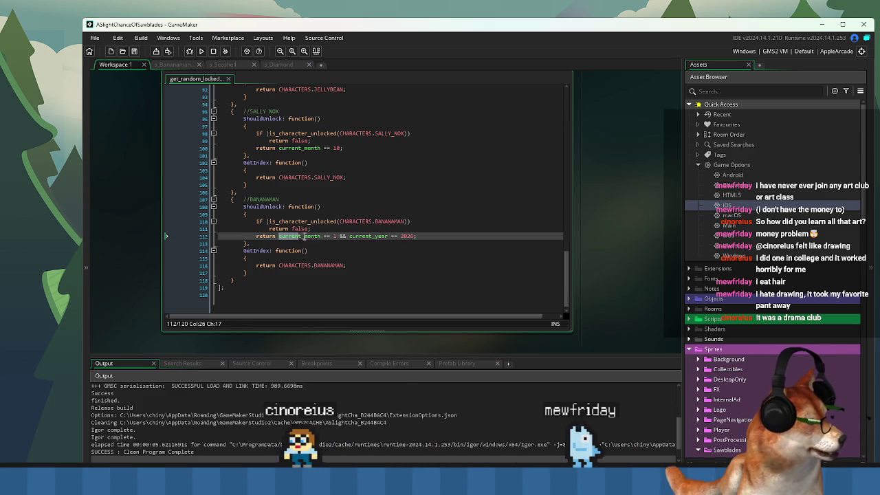
pyautogui.click(428, 239)
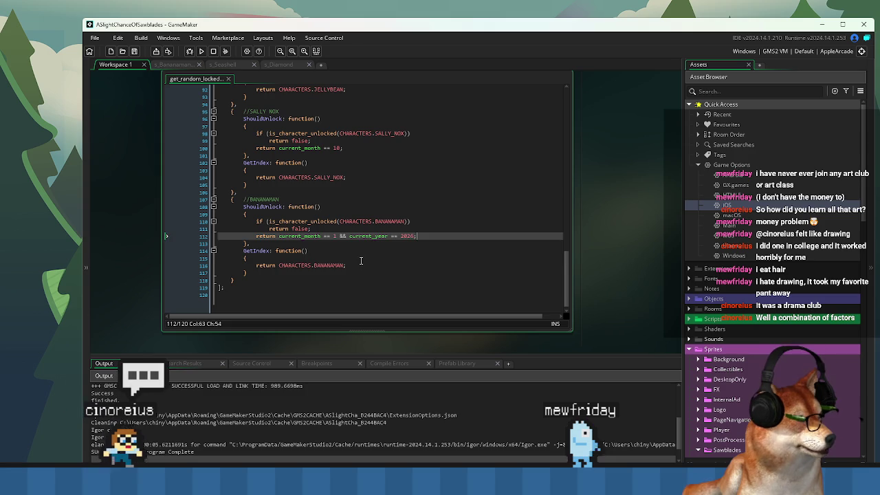
pyautogui.press('Down')
pyautogui.press('Down')
pyautogui.press('Down')
pyautogui.click(329, 268)
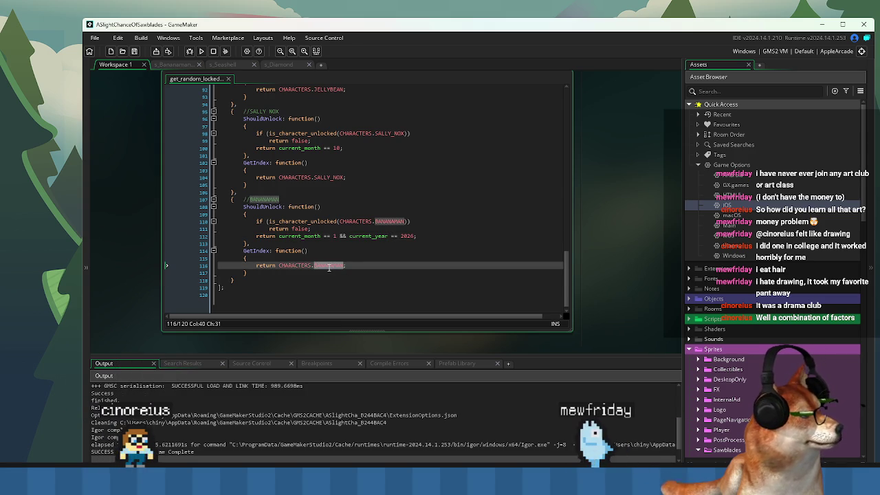
pyautogui.click(284, 285)
pyautogui.click(279, 280)
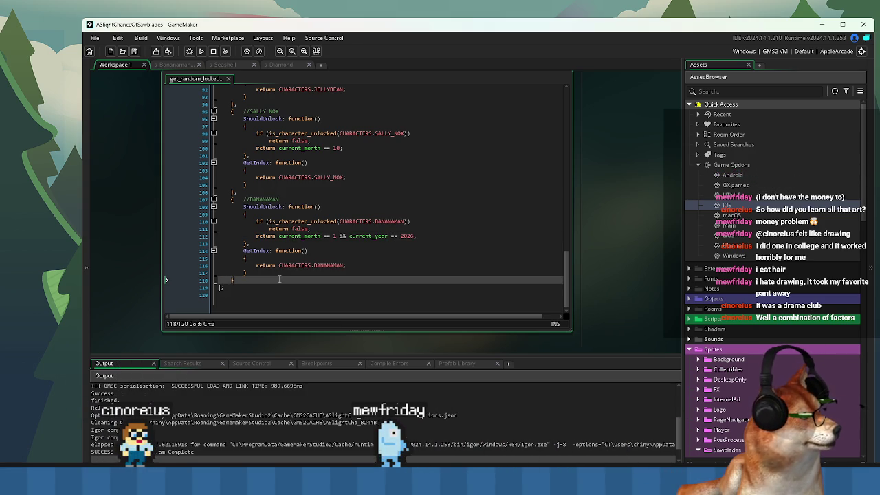
pyautogui.click(281, 288)
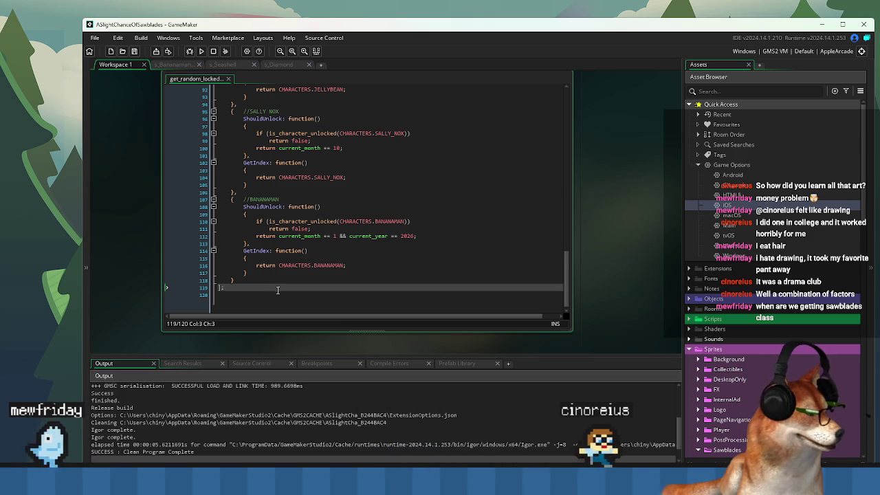
pyautogui.click(259, 296)
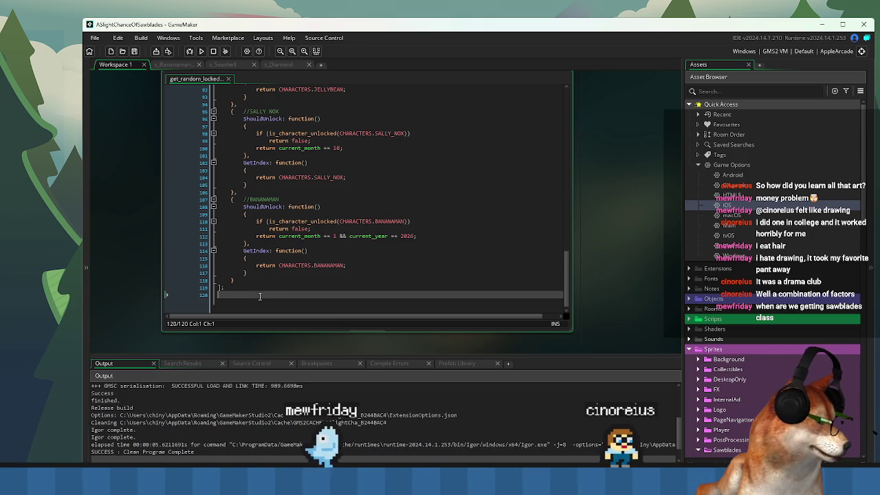
pyautogui.click(252, 290)
pyautogui.click(249, 297)
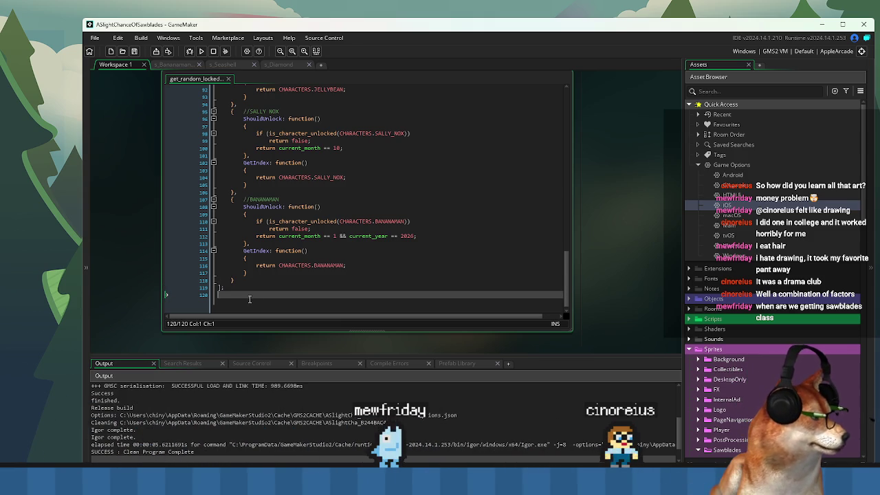
pyautogui.moveTo(232, 291)
pyautogui.mouseDown()
pyautogui.moveTo(209, 272)
pyautogui.moveTo(218, 187)
pyautogui.mouseUp()
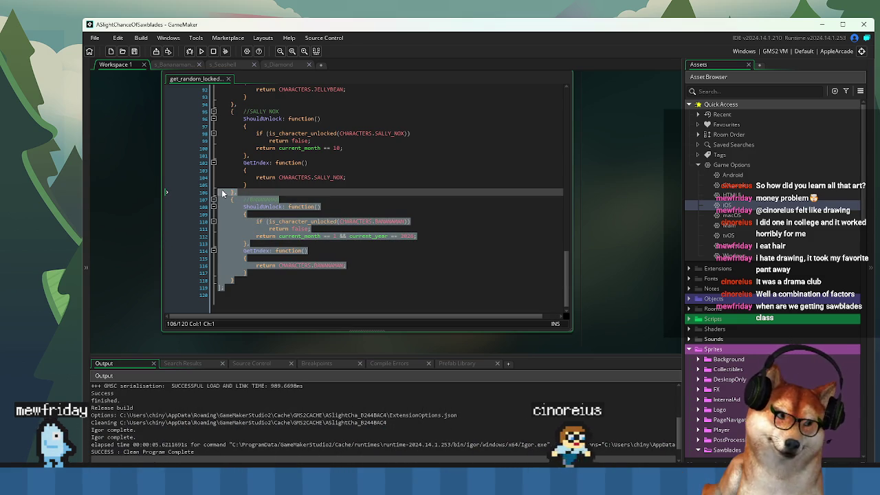
pyautogui.click(284, 294)
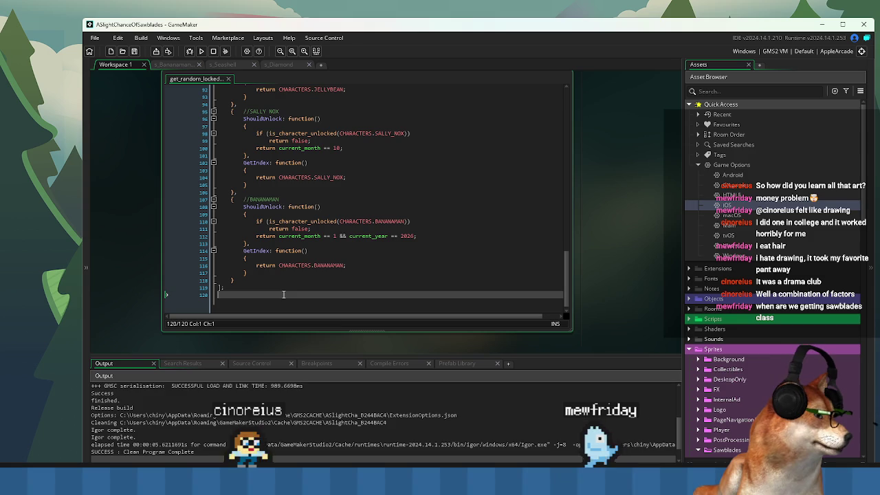
pyautogui.click(285, 271)
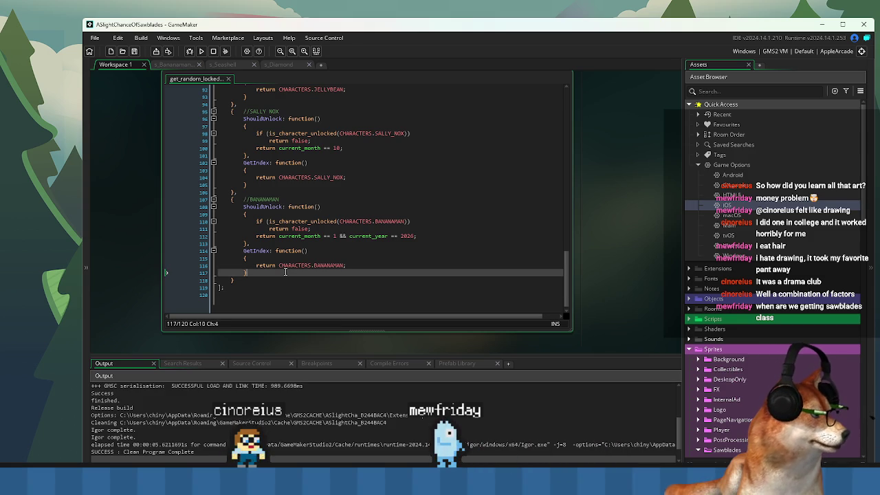
pyautogui.scroll(1, 298, 244)
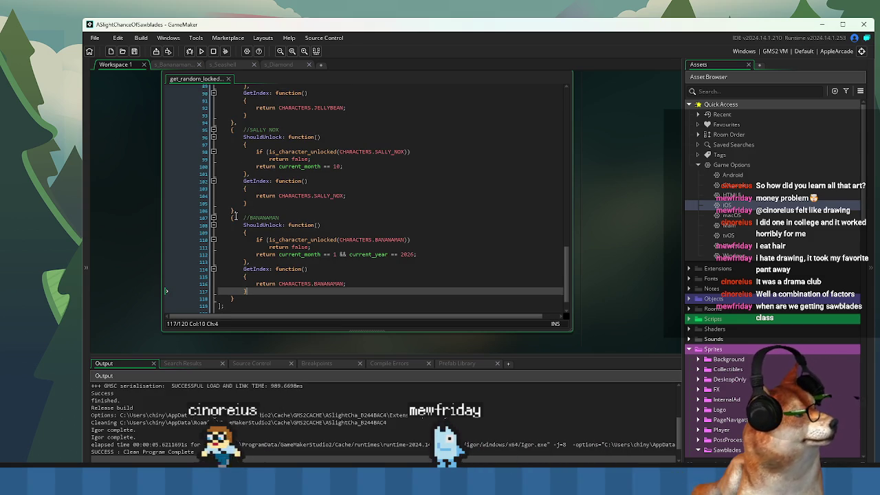
pyautogui.click(267, 300)
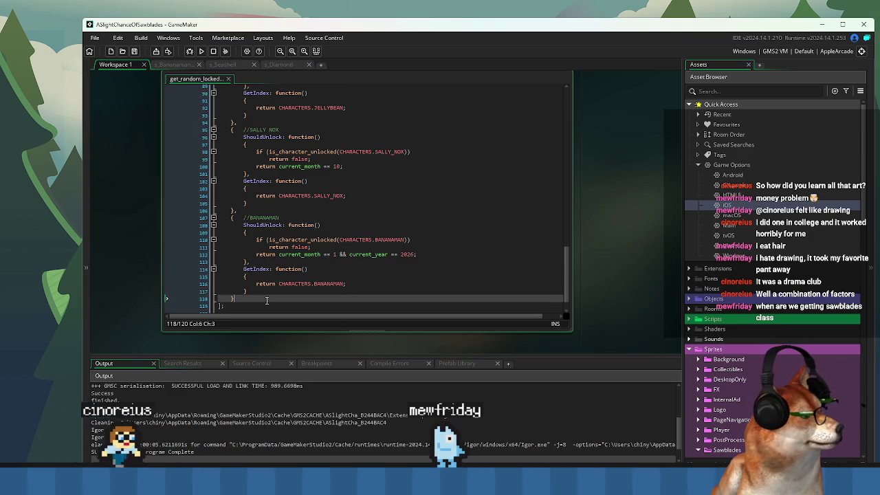
pyautogui.click(389, 239)
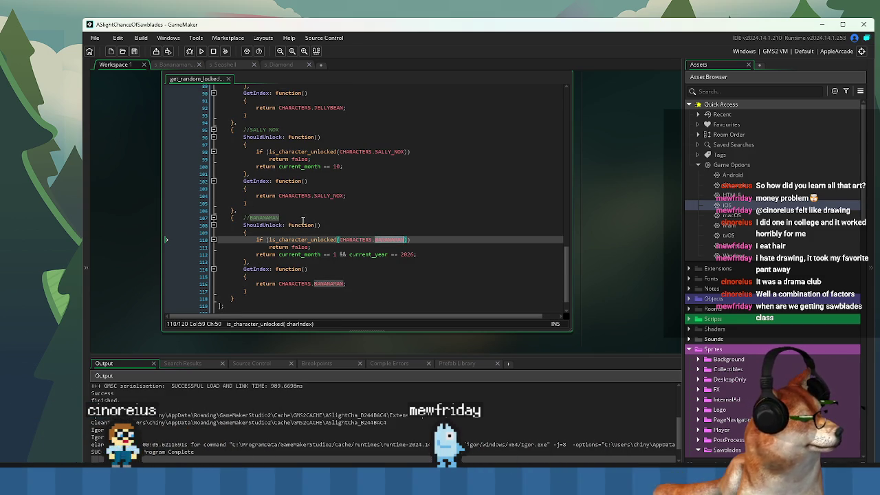
pyautogui.click(309, 283)
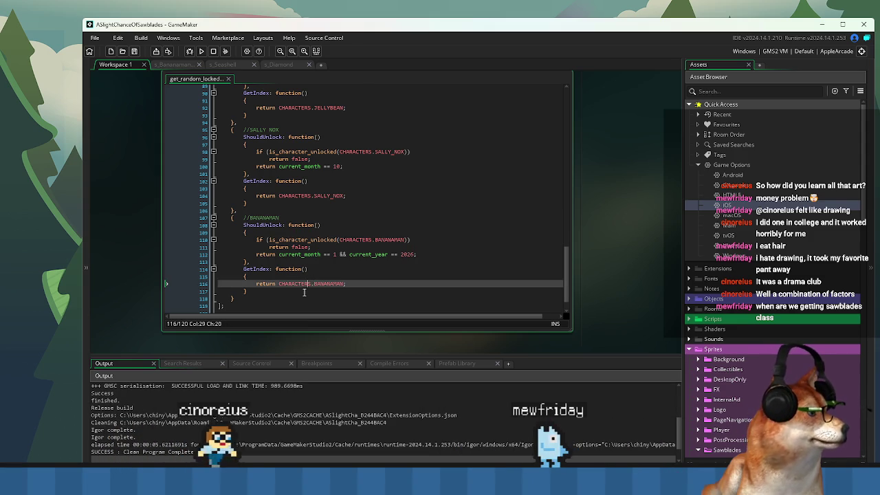
pyautogui.hotkey('ctrl', 'End')
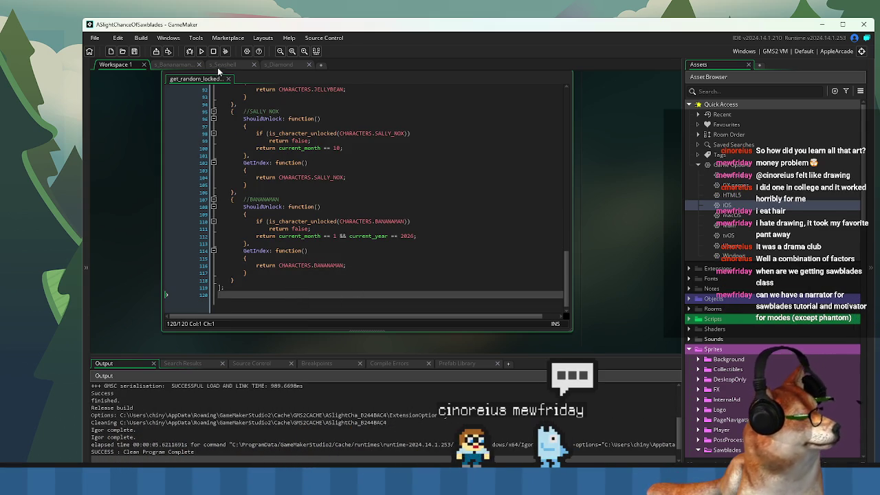
pyautogui.click(225, 51)
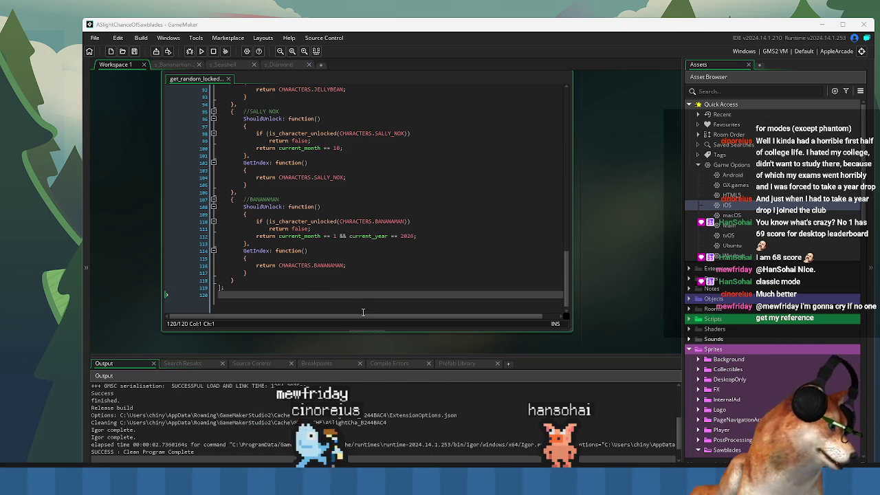
# Maximize the GameMaker IDE and focus the get_random_locked_character script
pyautogui.moveTo(546, 24); pyautogui.dragTo(521, 13)
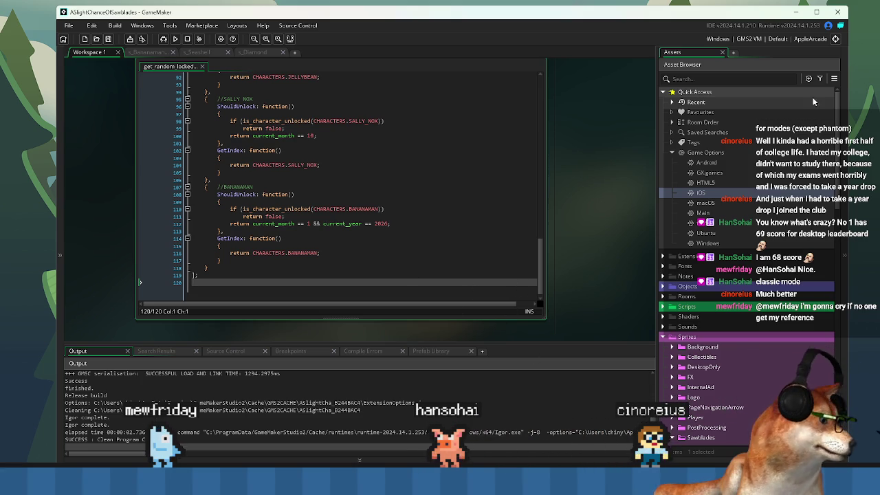
pyautogui.click(816, 11)
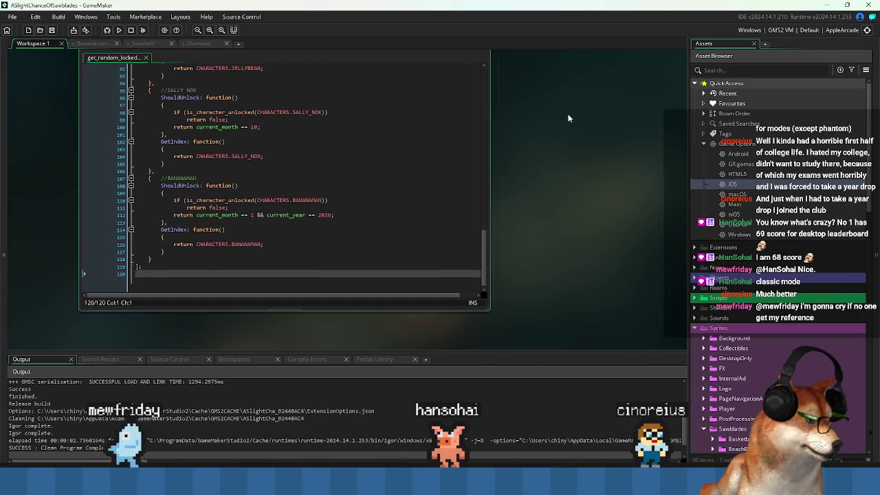
pyautogui.click(365, 238)
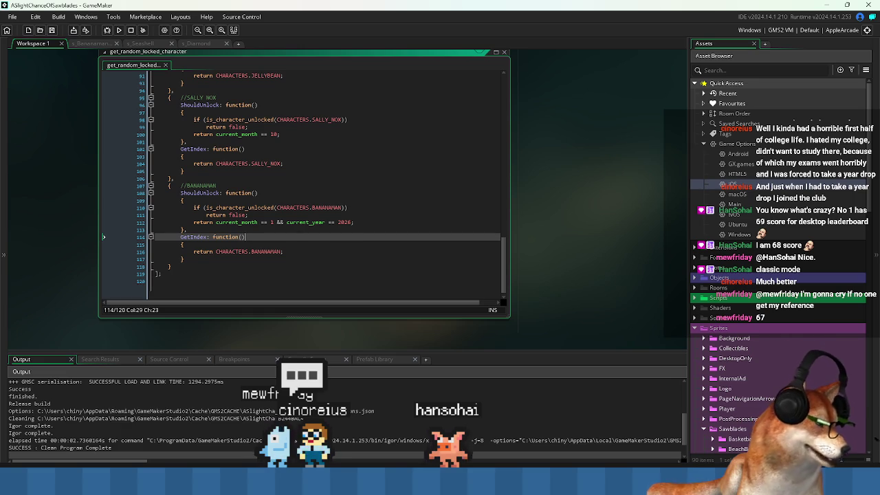
# Back up save.dat as save - Copy.dat, delete the original, and close the save folder
pyautogui.moveTo(612, 481)
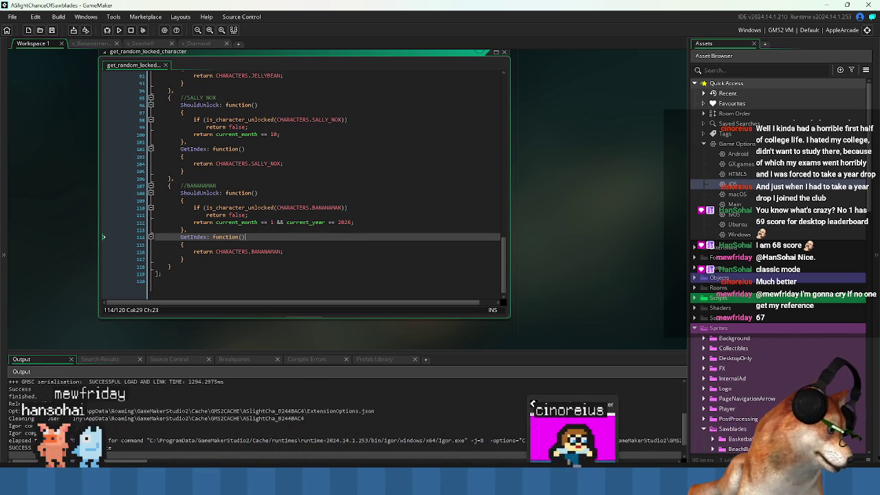
pyautogui.moveTo(432, 482)
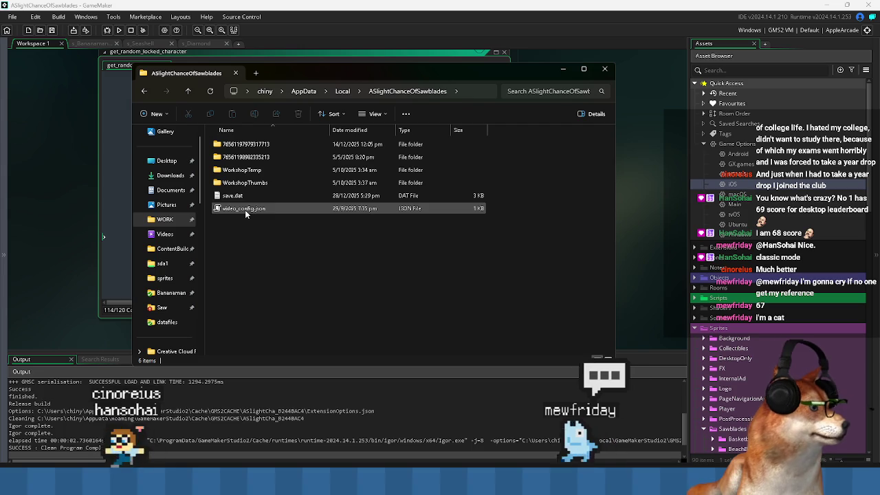
pyautogui.click(235, 196)
pyautogui.hotkey('ctrl', 'c')
pyautogui.hotkey('ctrl', 'v')
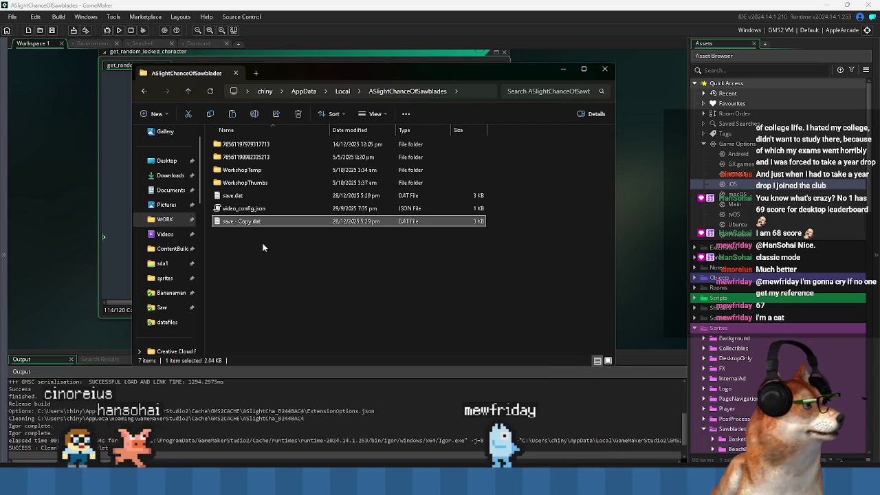
pyautogui.click(301, 115)
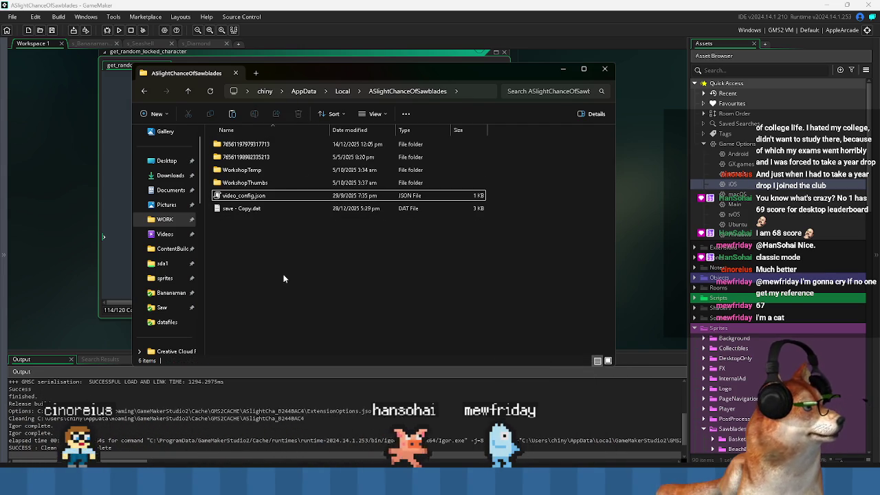
pyautogui.click(604, 69)
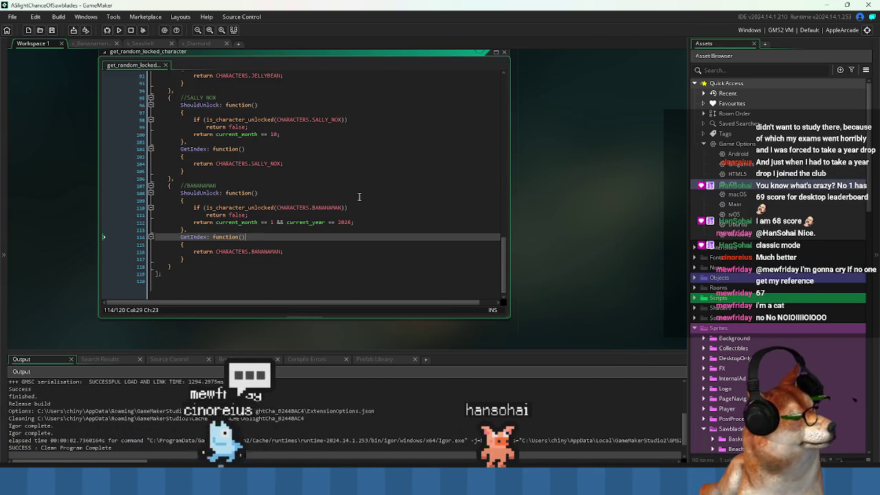
# Build and run the game from the toolbar to test the edited script
pyautogui.press('Up')
pyautogui.press('Up')
pyautogui.press('Up')
pyautogui.click(119, 31)
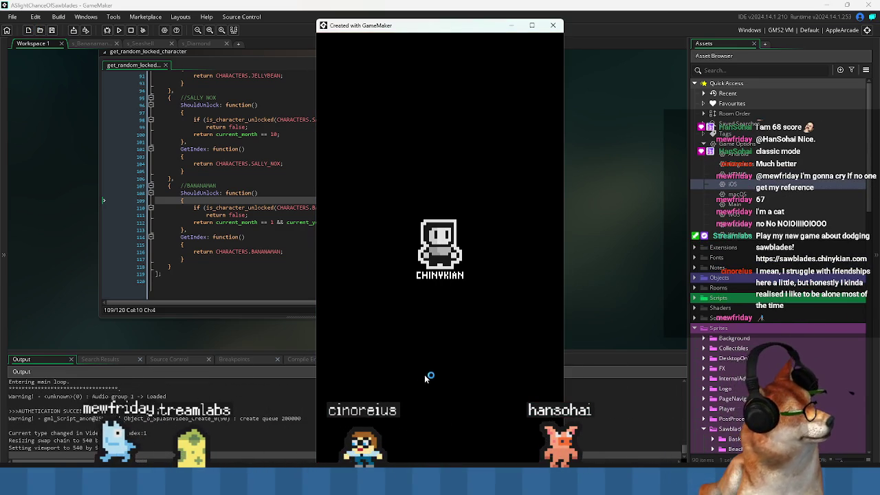
# Lower the sound effects volume in the game's audio settings and return to the main menu
pyautogui.moveTo(428, 33); pyautogui.dragTo(410, 26)
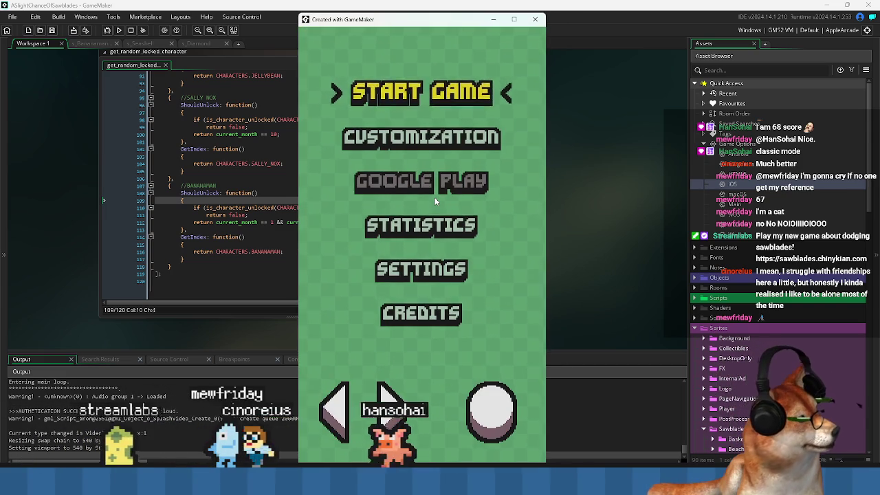
pyautogui.press('Up')
pyautogui.press('Up')
pyautogui.press('Return')
pyautogui.press('Return')
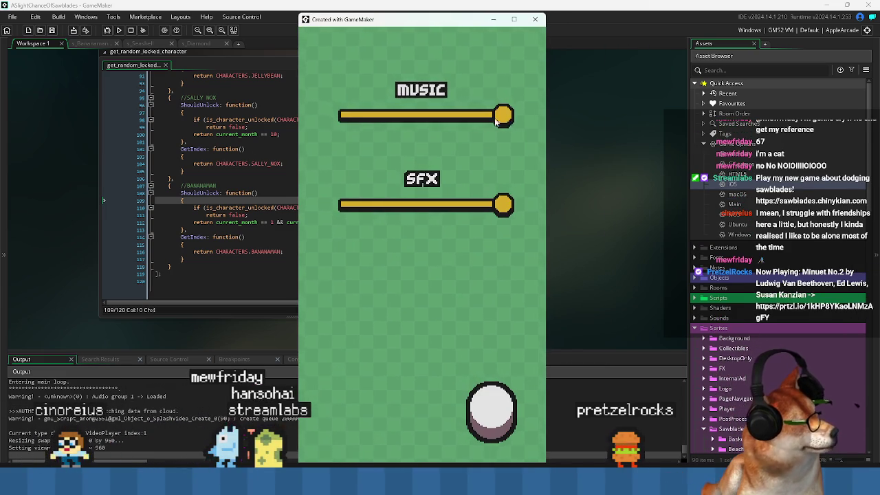
pyautogui.press('Left')
pyautogui.press('Left')
pyautogui.press('Left')
pyautogui.press('Escape')
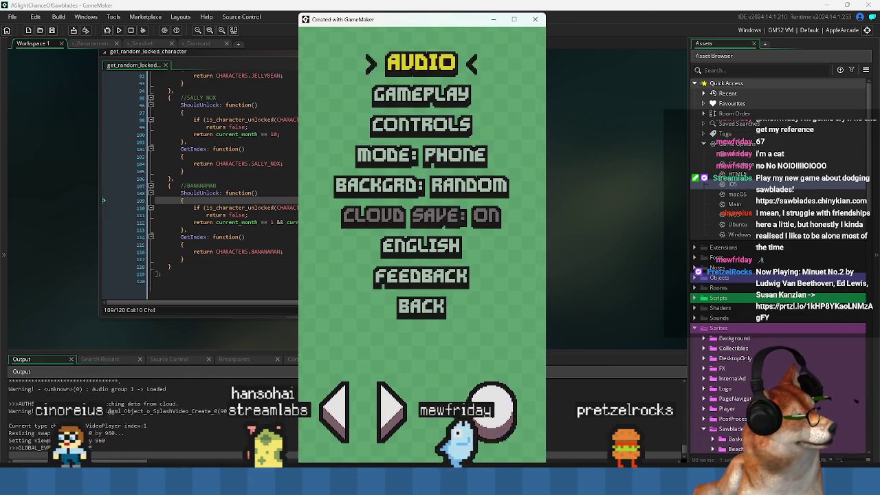
pyautogui.press('Escape')
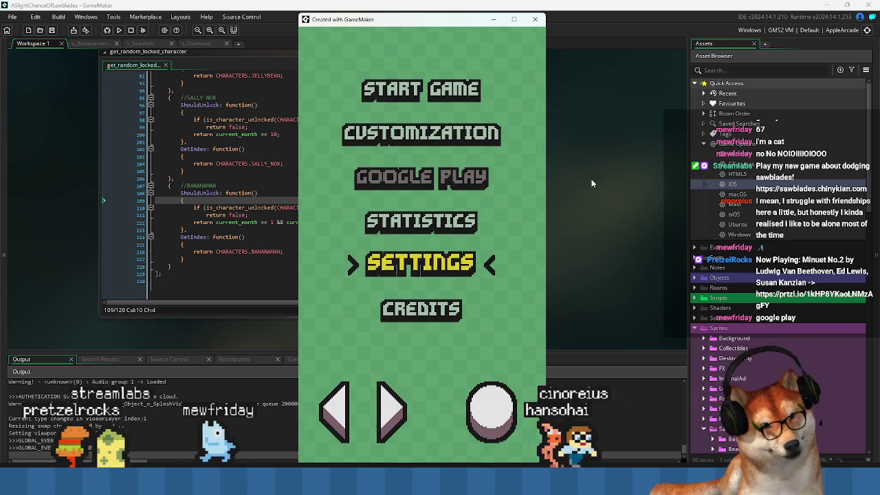
# Reposition the game window and start a new game from the main menu
pyautogui.moveTo(439, 28); pyautogui.dragTo(434, 23)
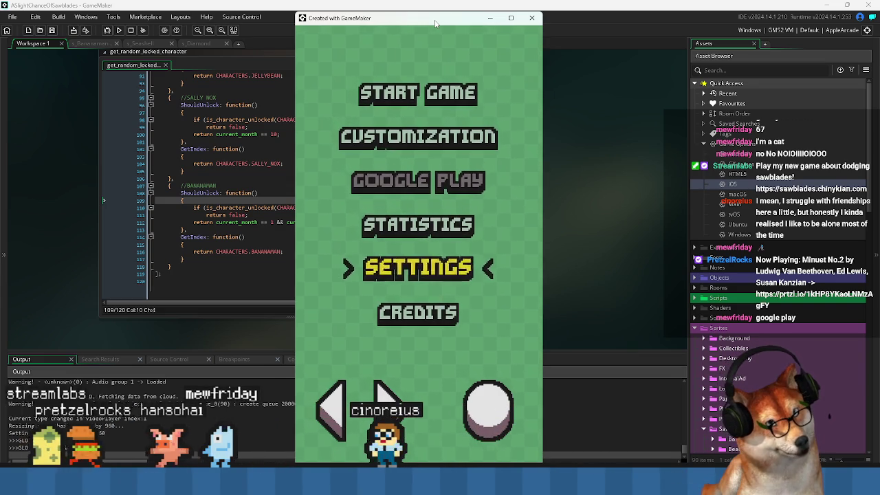
pyautogui.moveTo(434, 23); pyautogui.dragTo(431, 22)
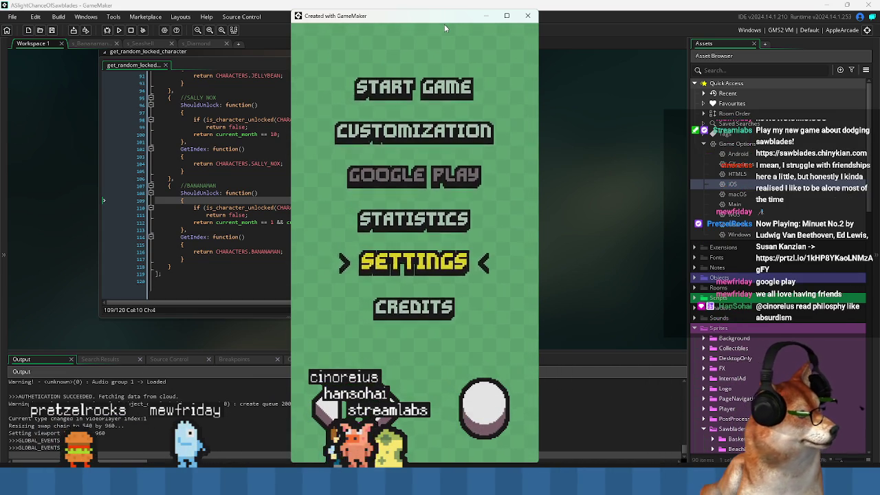
pyautogui.click(476, 83)
# Complete the tutorial's left/right movement and jump/air-jump steps
pyautogui.press('Left')
pyautogui.press('Right')
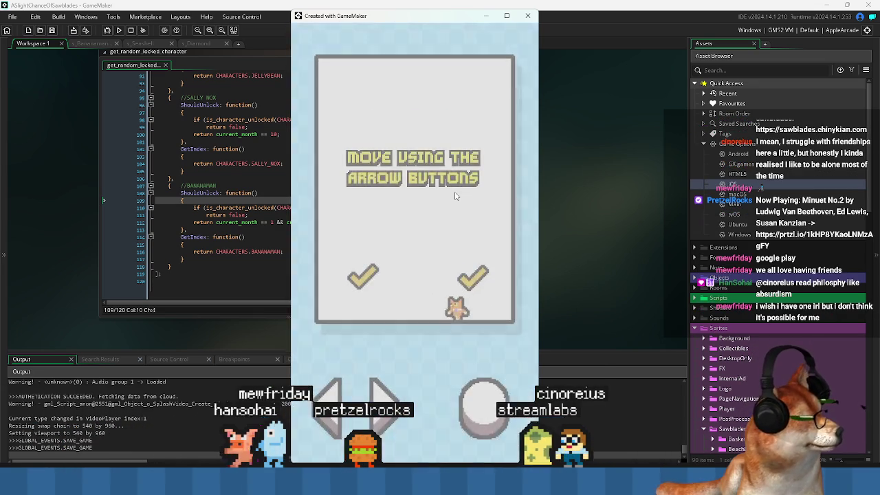
pyautogui.press('space')
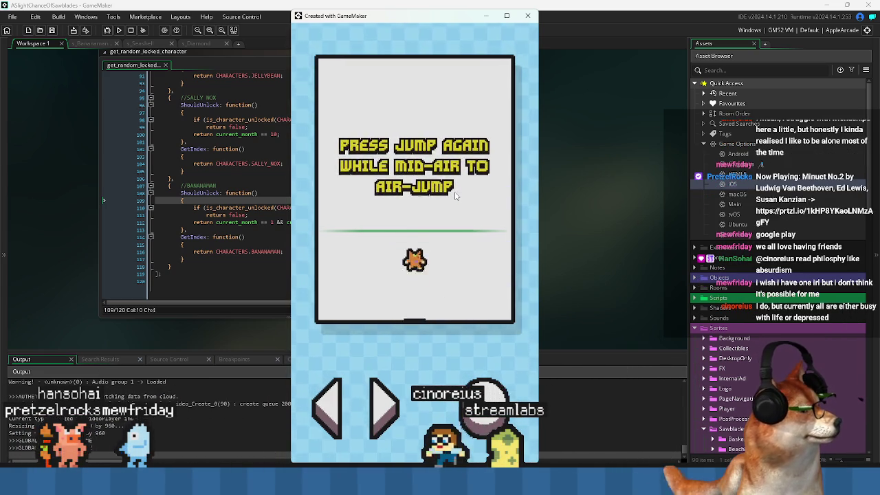
pyautogui.press('space')
pyautogui.press('space')
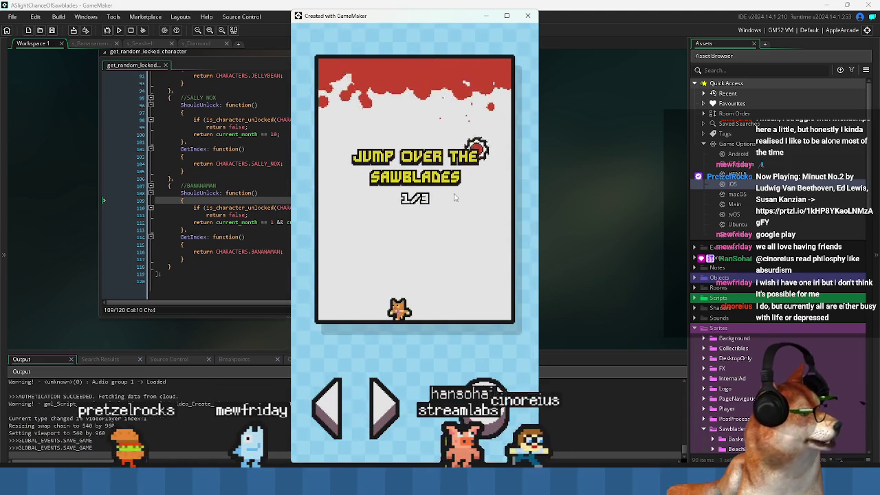
# Dodge sawblades, collect gems and slam blades to push the score up to 39
pyautogui.press('space')
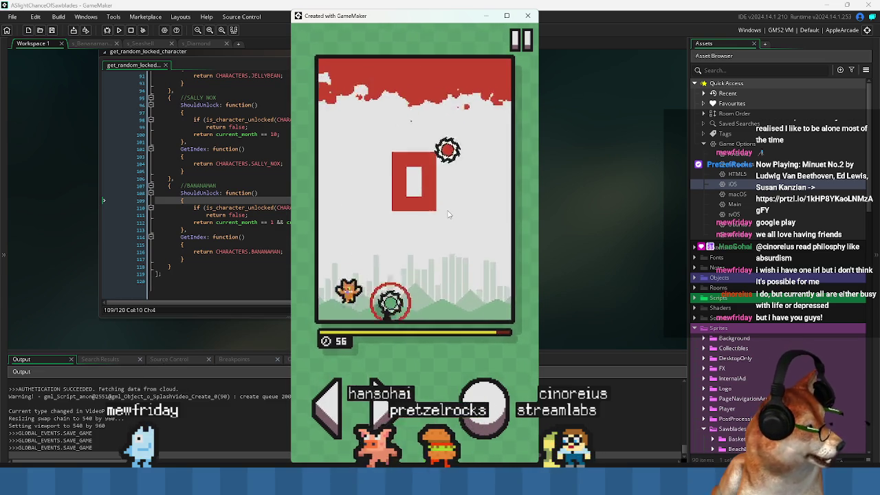
pyautogui.press('space')
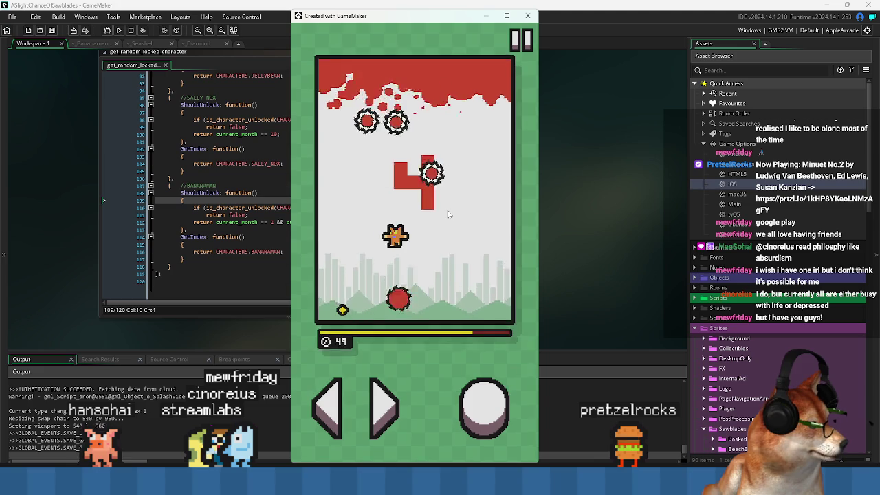
pyautogui.press('space')
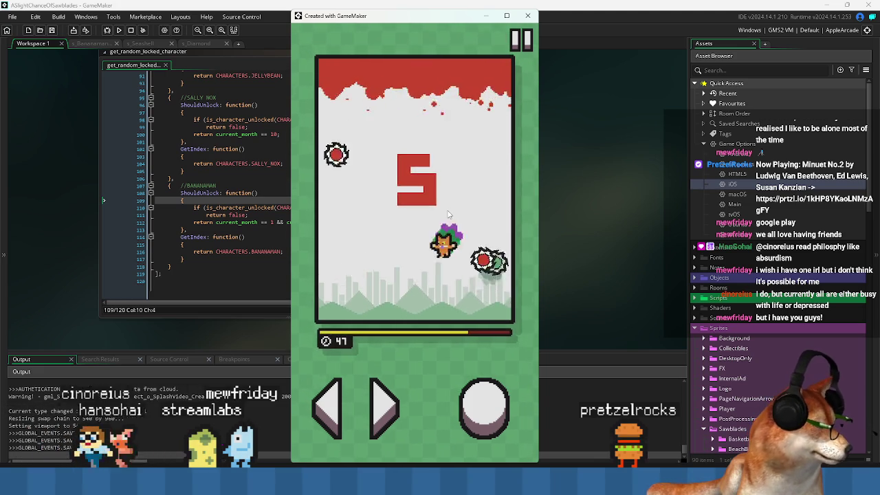
pyautogui.press('space')
pyautogui.press('space')
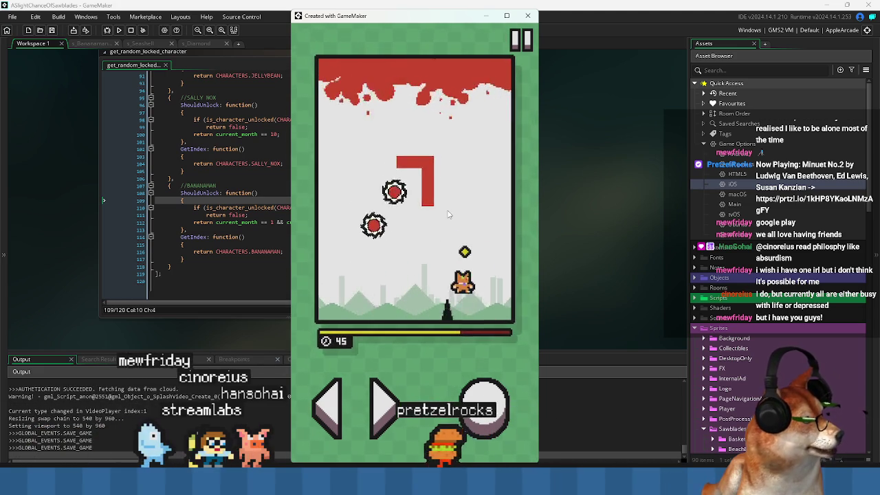
pyautogui.press('space')
pyautogui.press('space')
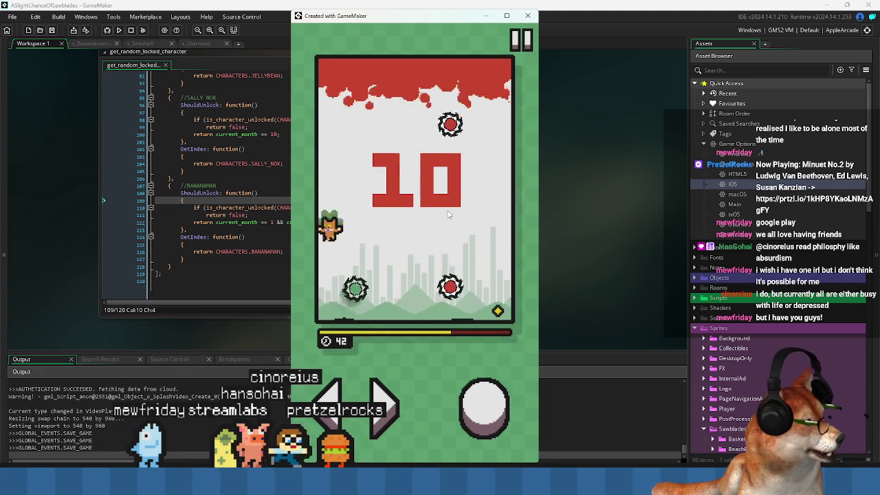
pyautogui.press('space')
pyautogui.press('space')
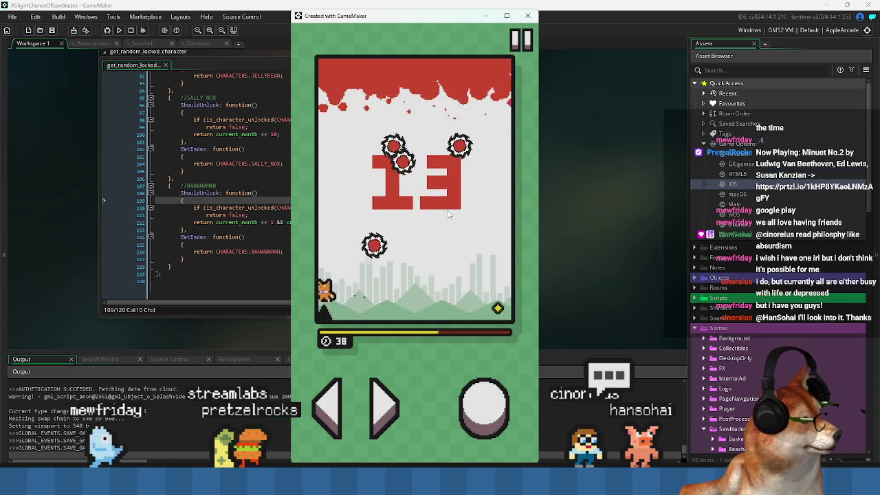
pyautogui.press('space')
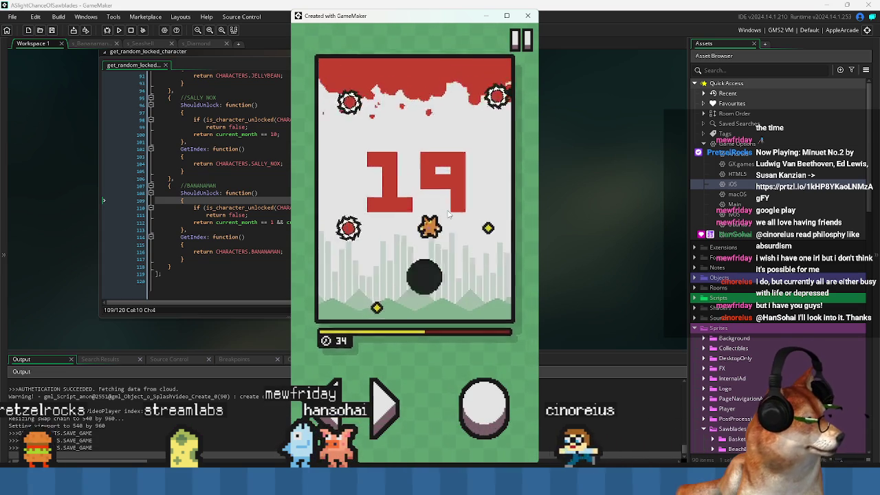
pyautogui.press('space')
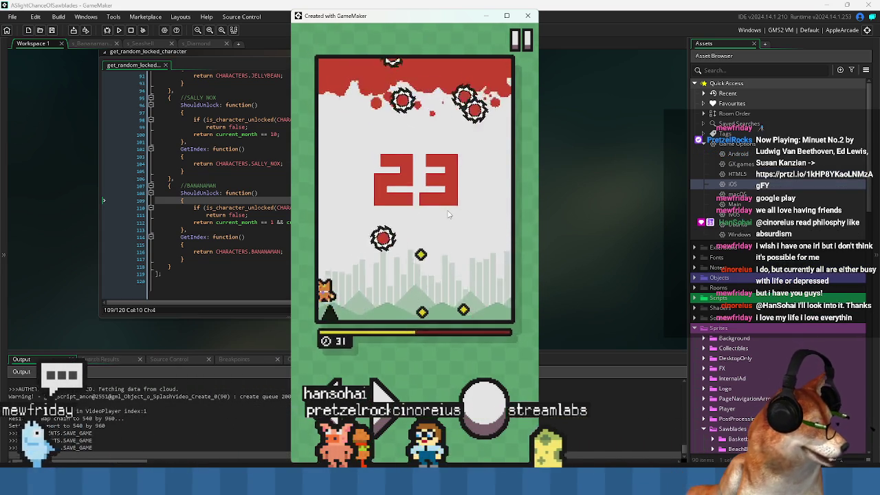
pyautogui.press('space')
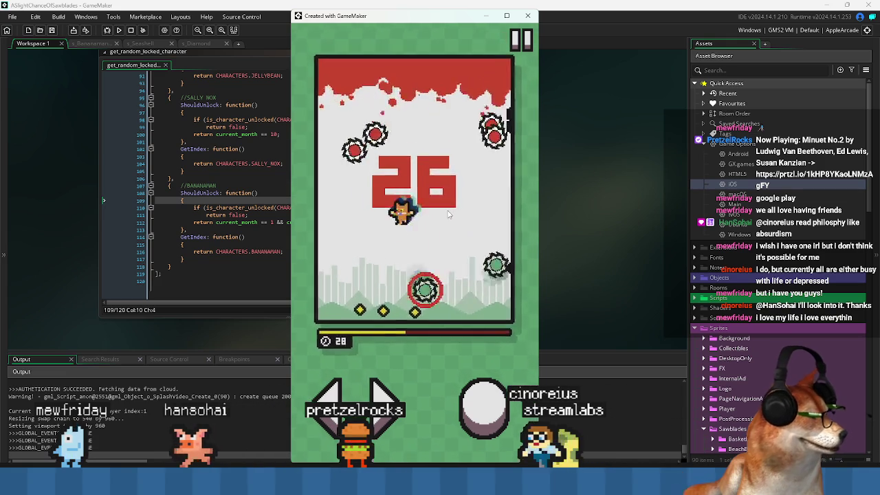
pyautogui.press('space')
pyautogui.press('space')
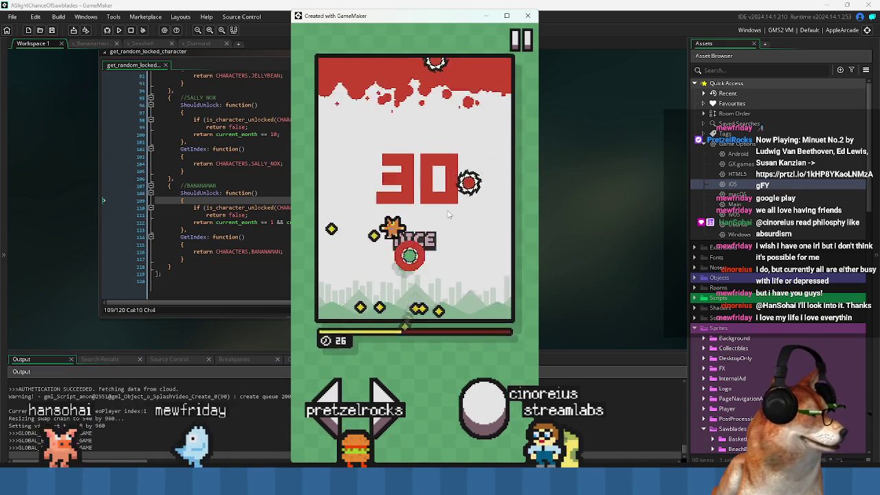
pyautogui.press('space')
pyautogui.press('space')
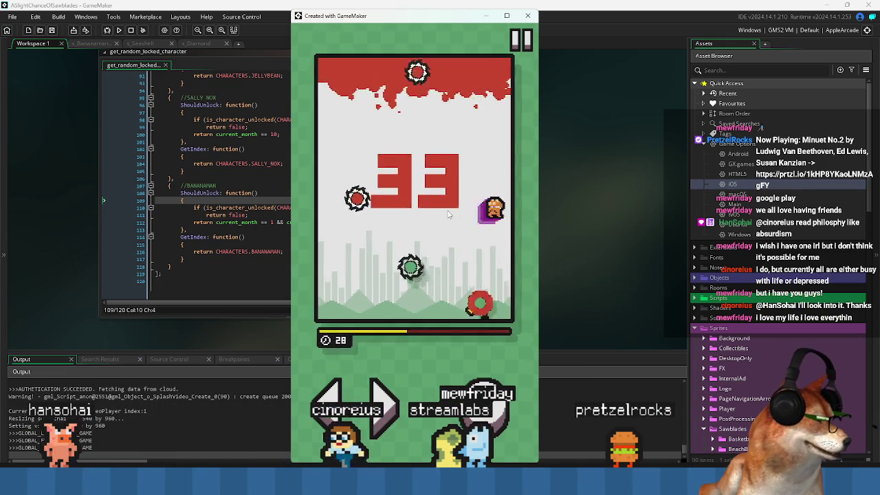
pyautogui.press('space')
pyautogui.press('space')
pyautogui.press('space')
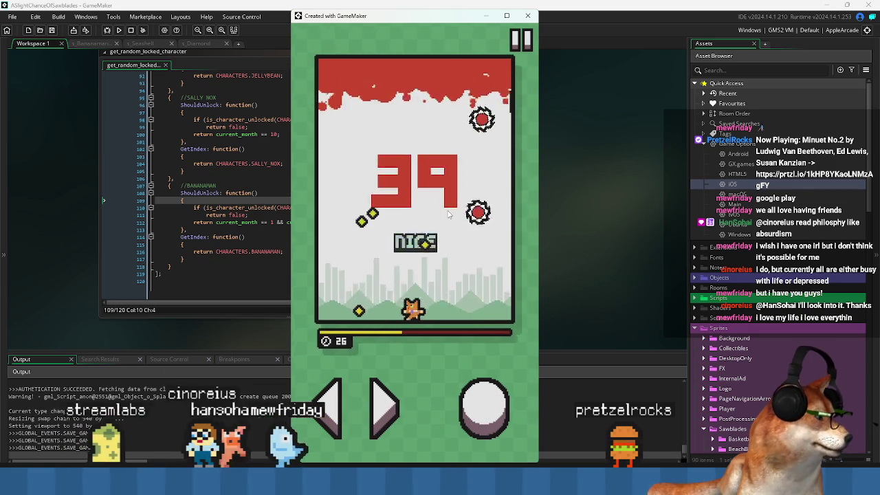
pyautogui.press('space')
pyautogui.press('space')
pyautogui.press('space')
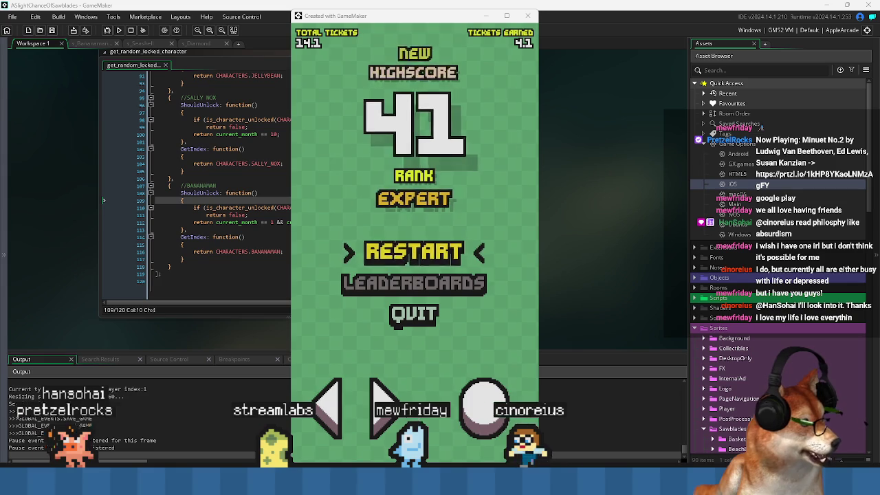
# Quit the finished run from the game-over screen back to the main menu
pyautogui.click(300, 233)
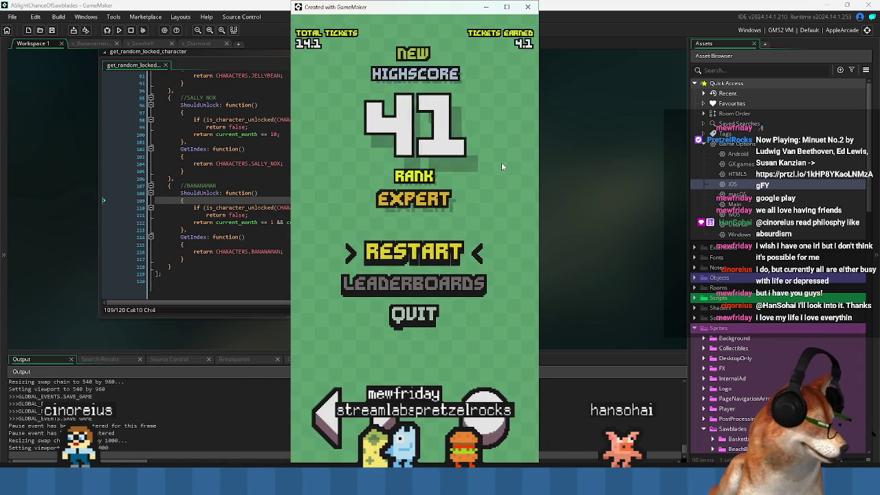
pyautogui.press('Down')
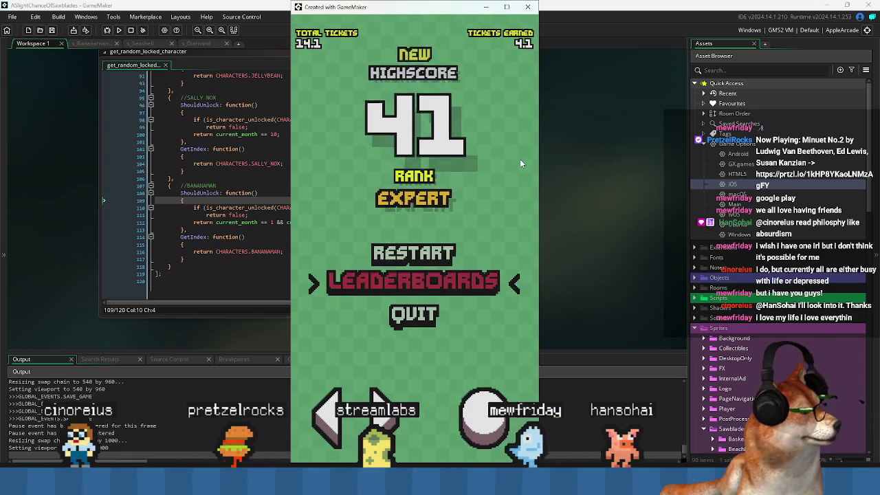
pyautogui.press('Down')
pyautogui.press('Return')
# Browse the Customization character and sawblade unlock pages (costs 10 and 14), then return to the menu
pyautogui.press('Down')
pyautogui.press('Return')
pyautogui.press('Right')
pyautogui.press('Right')
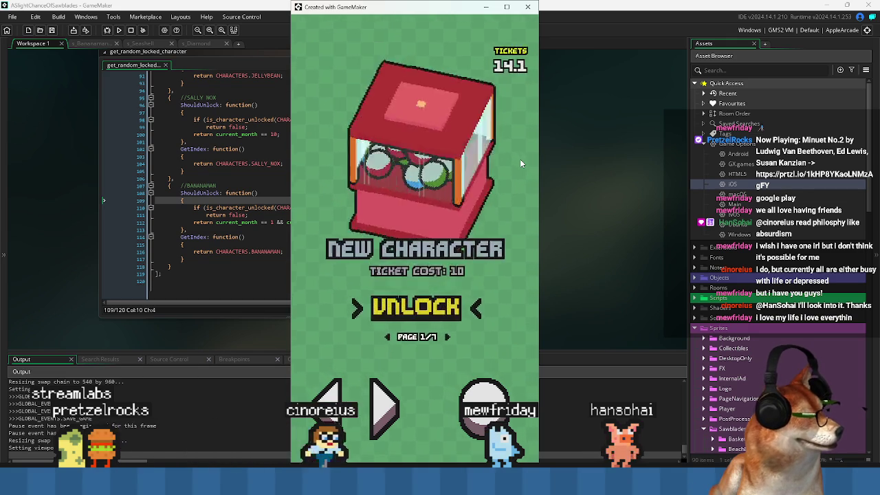
pyautogui.press('Return')
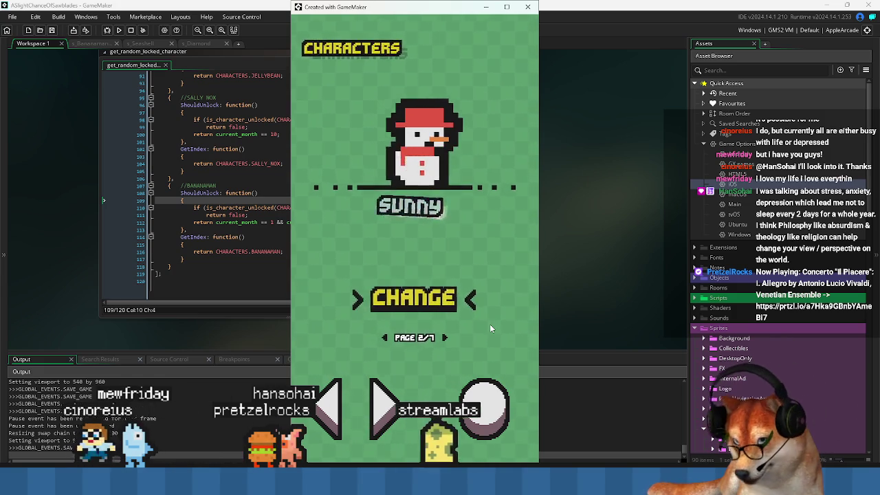
pyautogui.press('Down')
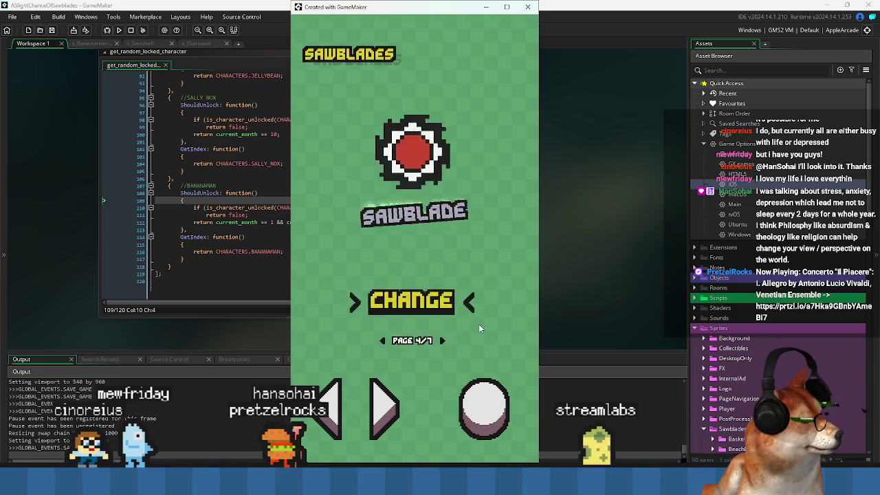
pyautogui.press('Down')
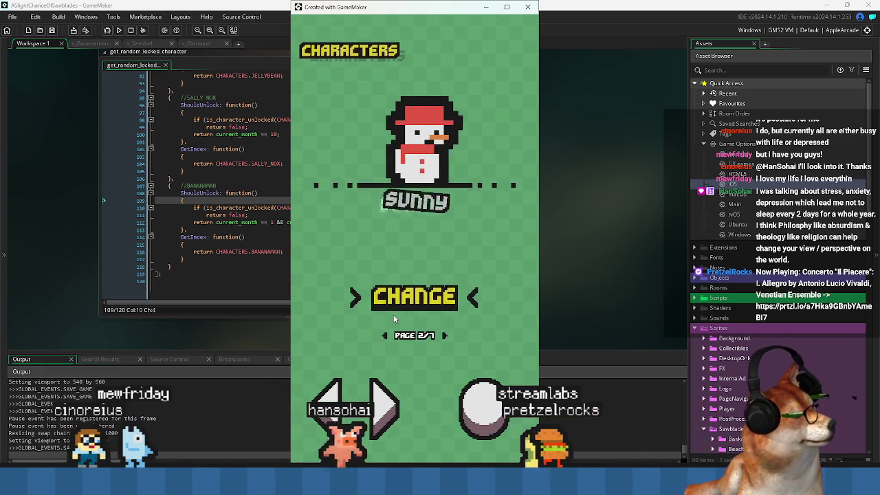
pyautogui.press('Down')
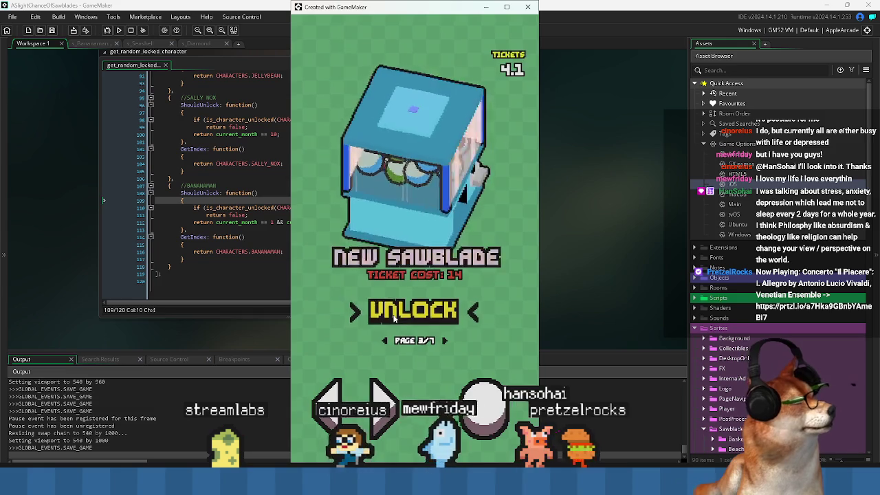
pyautogui.press('Left')
pyautogui.press('Up')
pyautogui.press('Return')
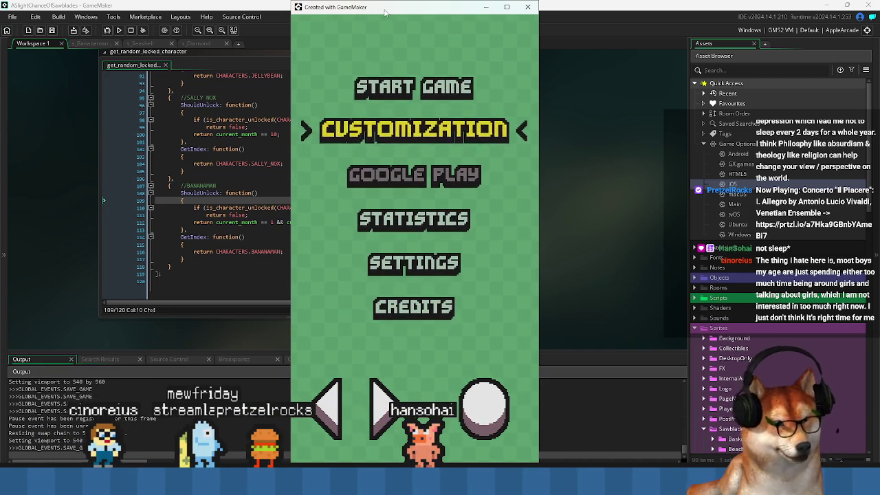
# Open and close the game's Settings, then move through the main menu options
pyautogui.press('Up')
pyautogui.press('Up')
pyautogui.press('Up')
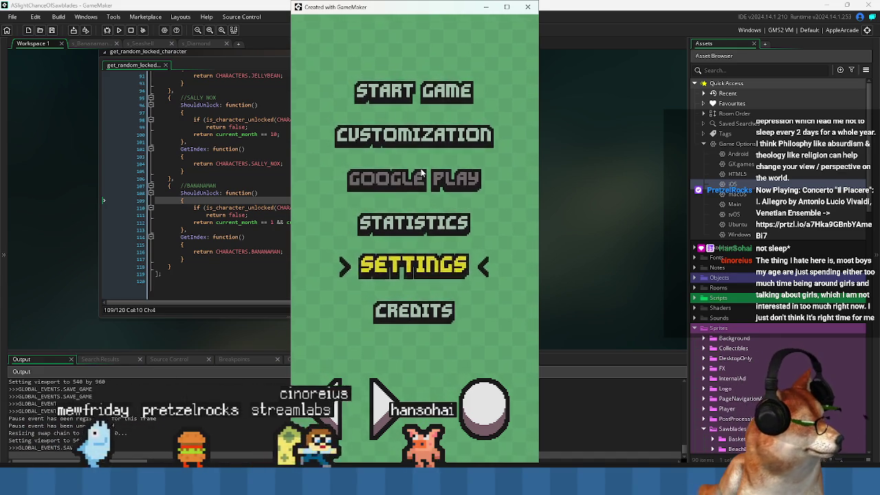
pyautogui.press('Return')
pyautogui.press('Escape')
pyautogui.press('Up')
pyautogui.press('Up')
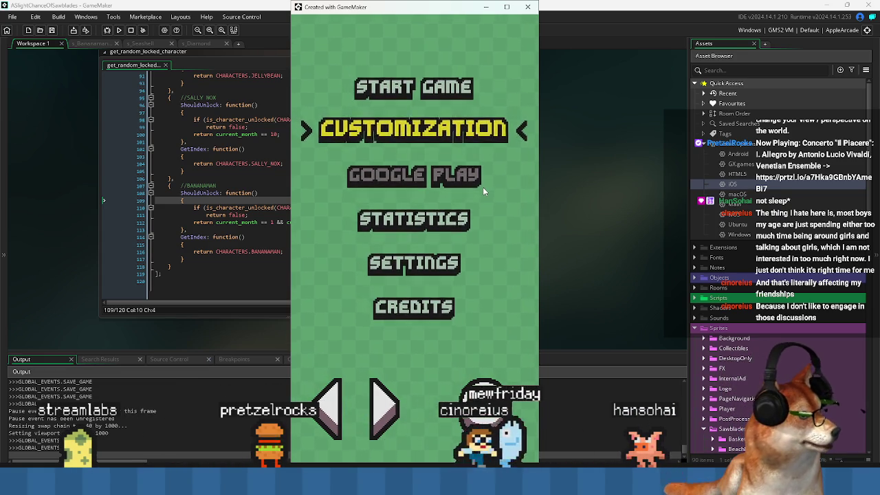
pyautogui.press('Up')
pyautogui.press('Up')
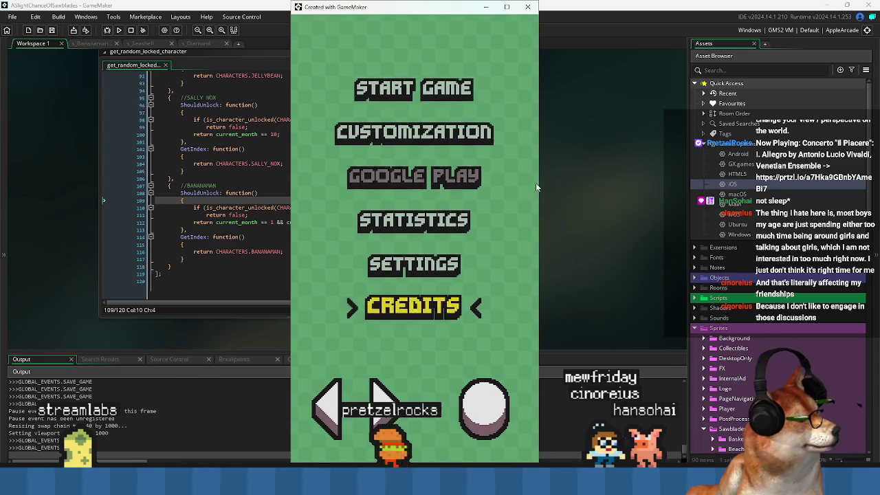
# Narrow the game window, cycle through the menu options, and close the test game
pyautogui.moveTo(540, 181); pyautogui.dragTo(519, 184)
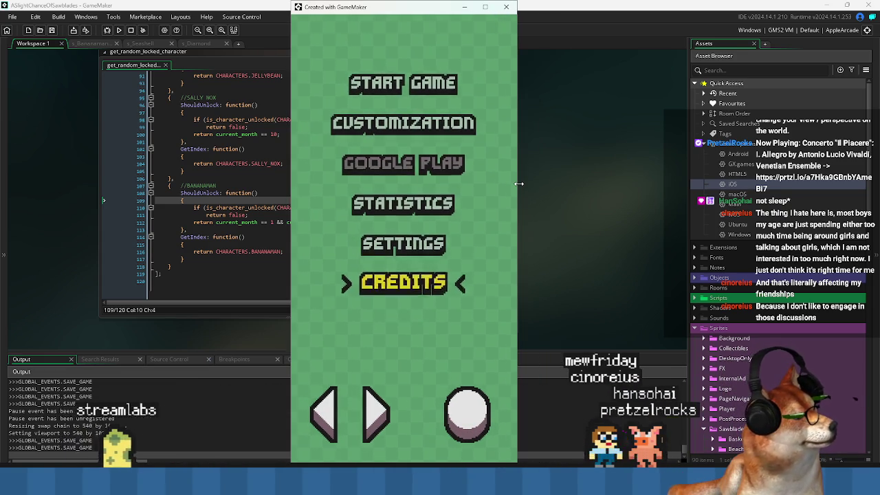
pyautogui.press('Up')
pyautogui.press('Up')
pyautogui.press('Up')
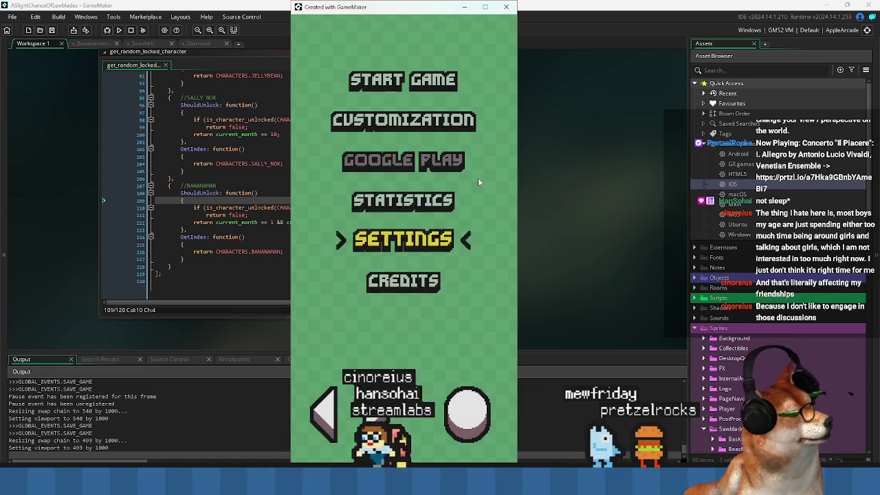
pyautogui.press('Up')
pyautogui.press('Up')
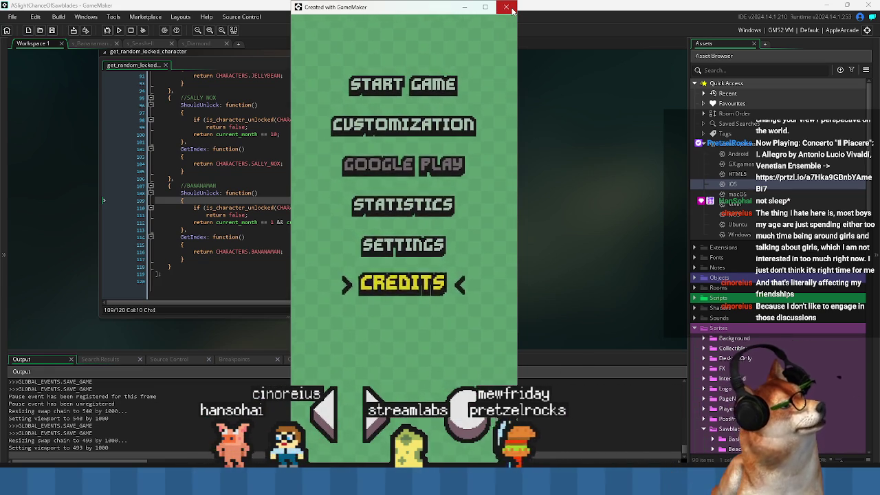
pyautogui.press('Up')
pyautogui.press('Up')
pyautogui.press('Up')
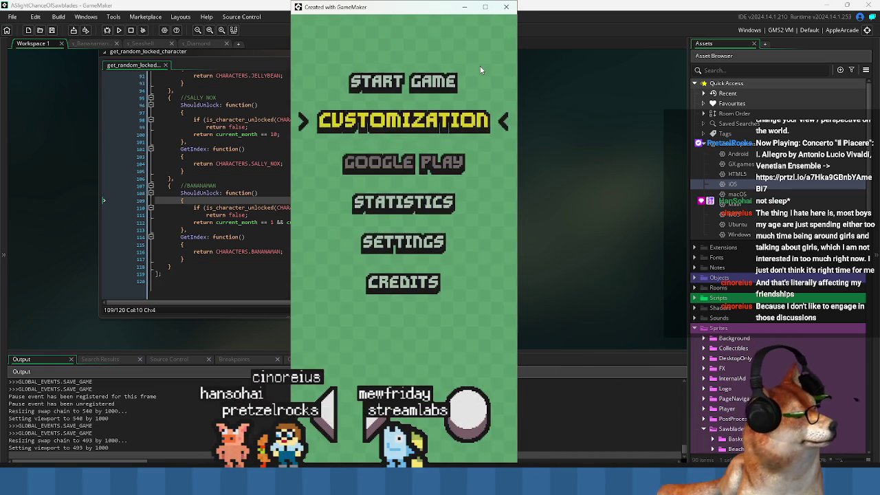
pyautogui.press('Up')
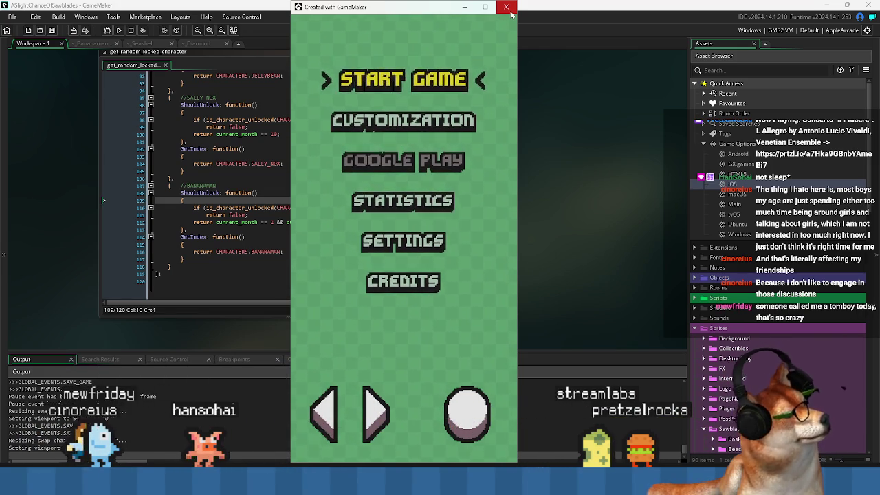
pyautogui.click(509, 7)
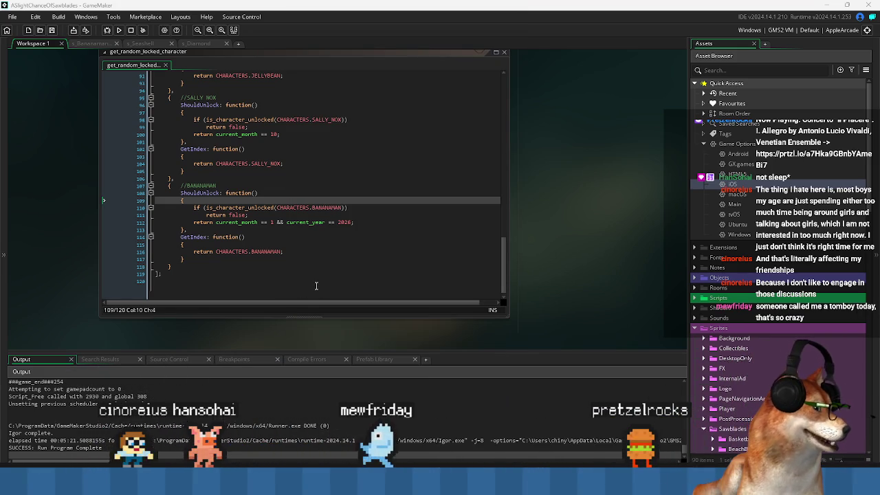
pyautogui.click(221, 281)
pyautogui.moveTo(187, 284)
pyautogui.mouseDown()
pyautogui.moveTo(186, 229)
pyautogui.moveTo(155, 189)
pyautogui.moveTo(194, 269)
pyautogui.mouseUp()
pyautogui.click(165, 189)
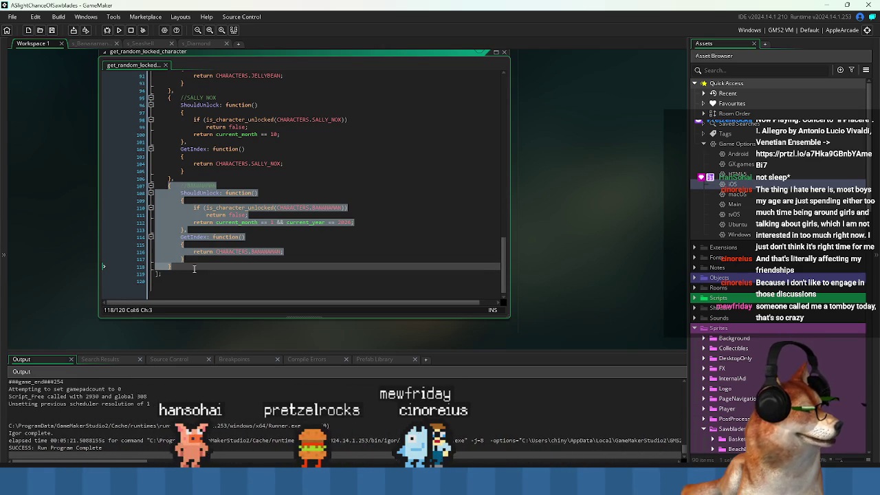
pyautogui.click(194, 269)
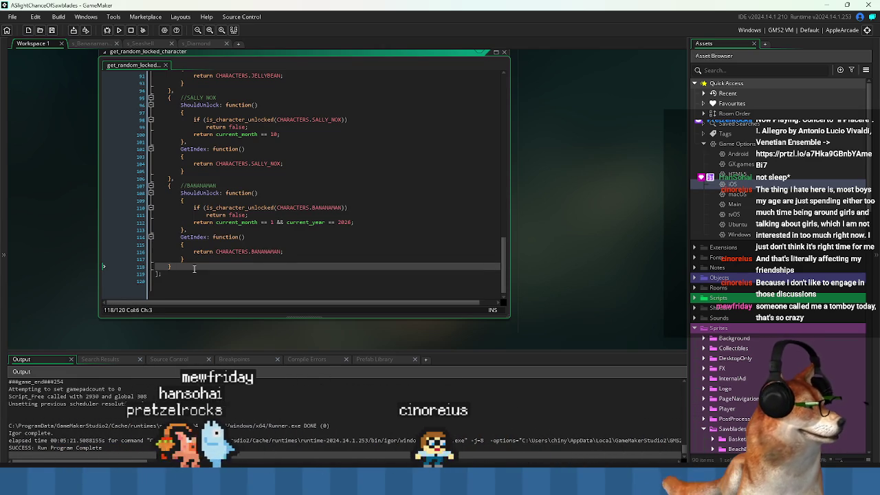
pyautogui.moveTo(193, 269)
pyautogui.mouseDown()
pyautogui.moveTo(166, 193)
pyautogui.moveTo(165, 96)
pyautogui.mouseUp()
pyautogui.scroll(1, 191, 181)
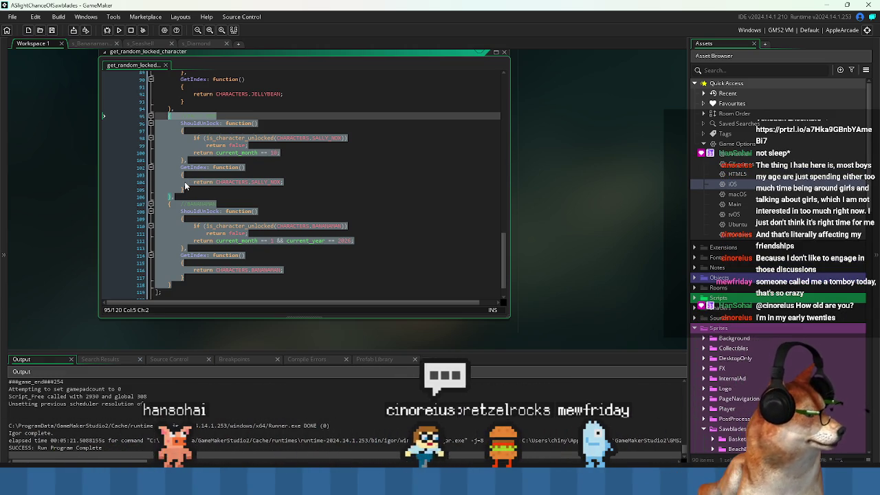
pyautogui.click(278, 203)
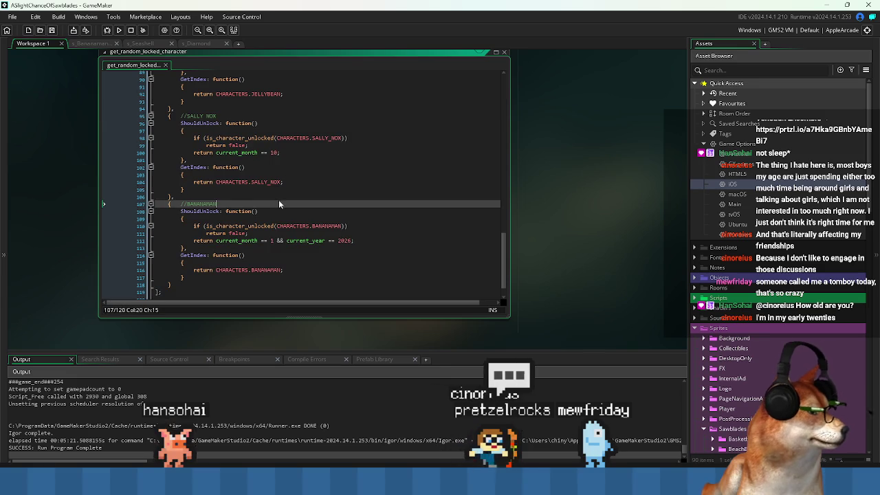
pyautogui.click(182, 294)
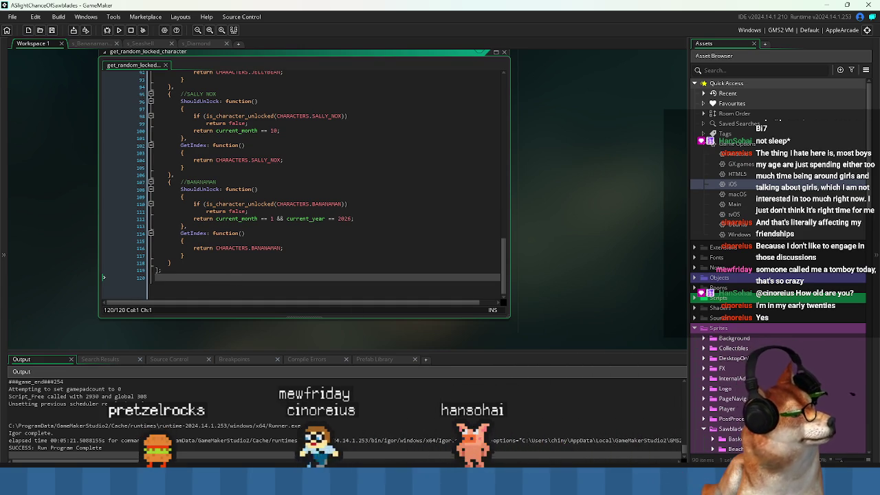
# Browse the Sawblades Workshop and its home page in Steam, then minimise Steam
pyautogui.hotkey('alt', 'Tab')
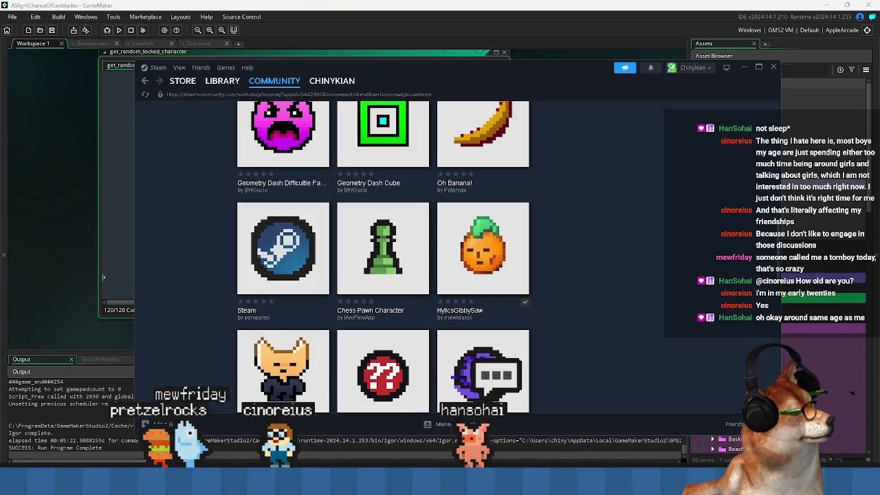
pyautogui.scroll(-10, 616, 330)
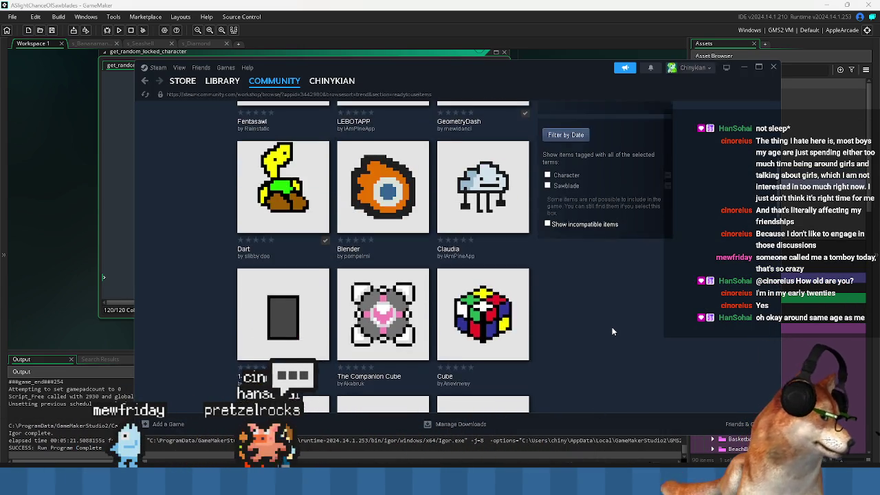
pyautogui.scroll(5, 601, 342)
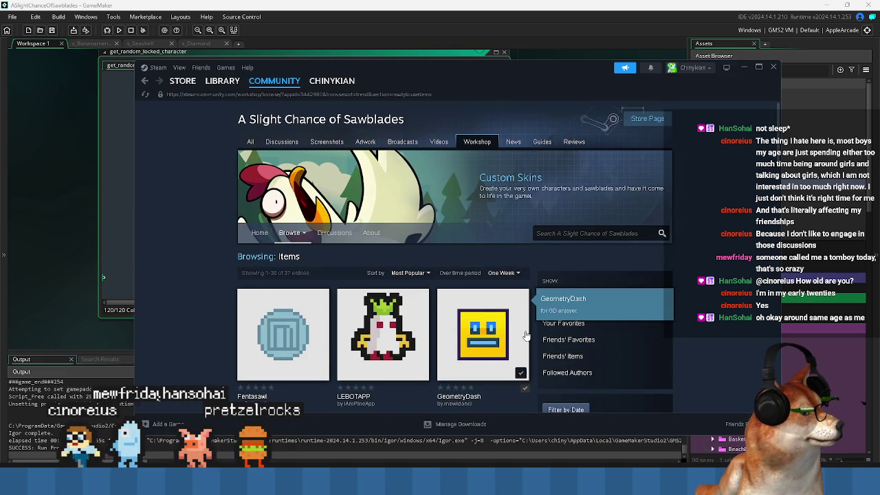
pyautogui.click(259, 235)
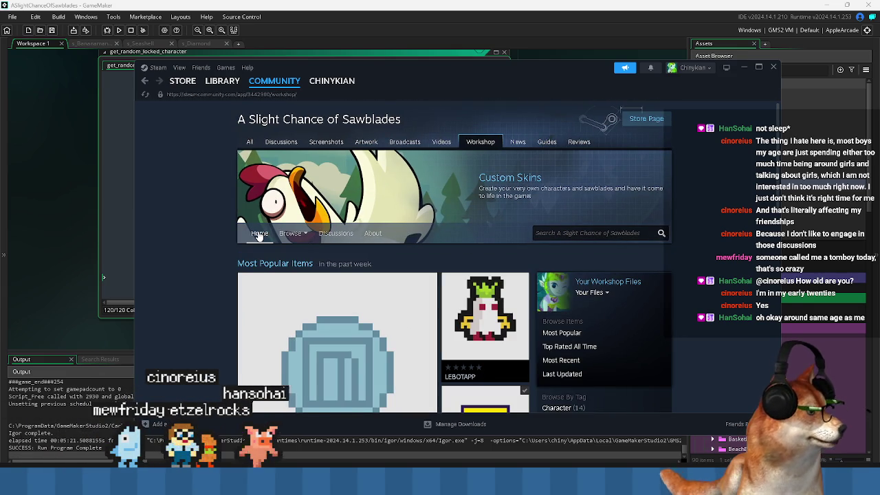
pyautogui.scroll(-4, 329, 275)
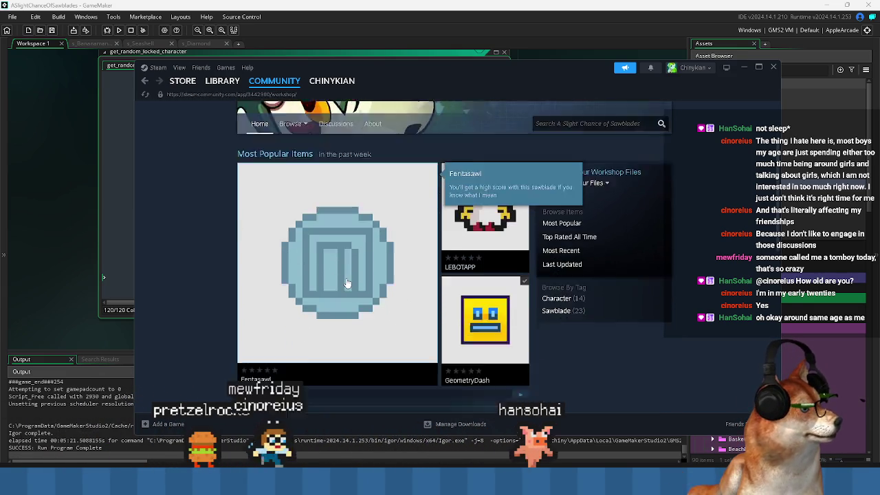
pyautogui.scroll(-5, 649, 313)
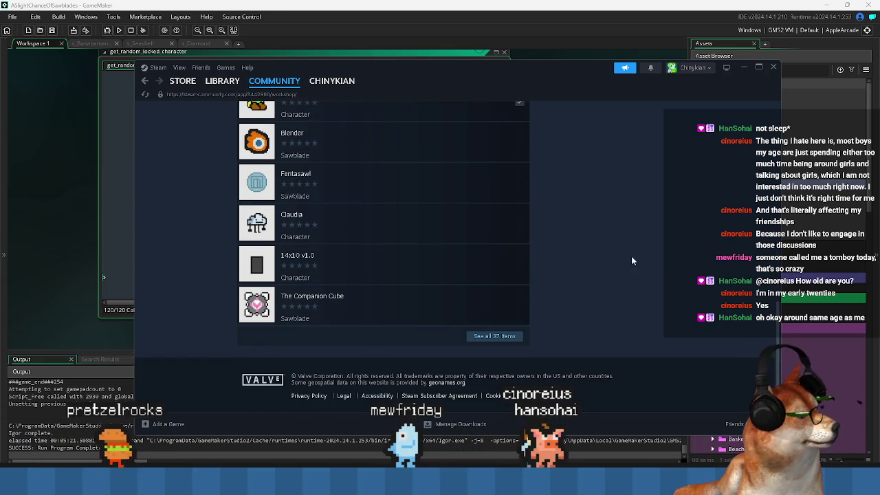
pyautogui.scroll(4, 633, 262)
pyautogui.click(744, 69)
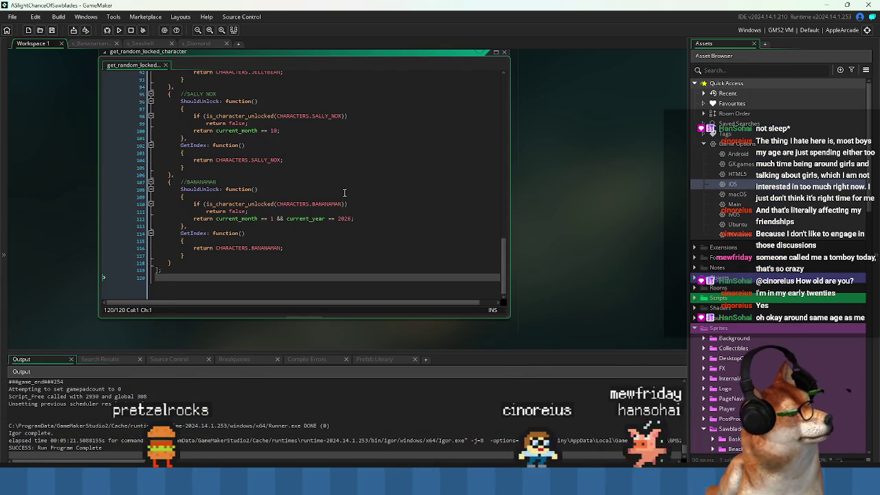
# Select and review the BANANAMAN unlock condition lines in the script
pyautogui.click(345, 192)
pyautogui.click(340, 186)
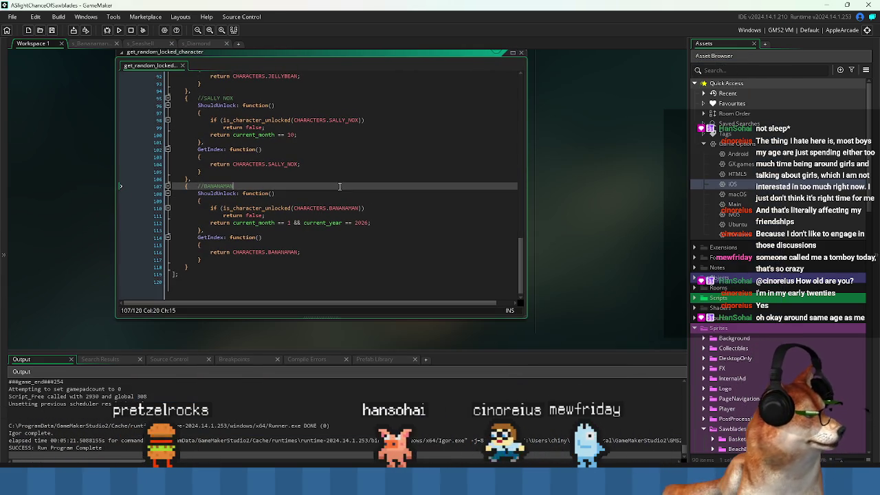
pyautogui.moveTo(178, 188); pyautogui.dragTo(289, 215)
pyautogui.click(324, 227)
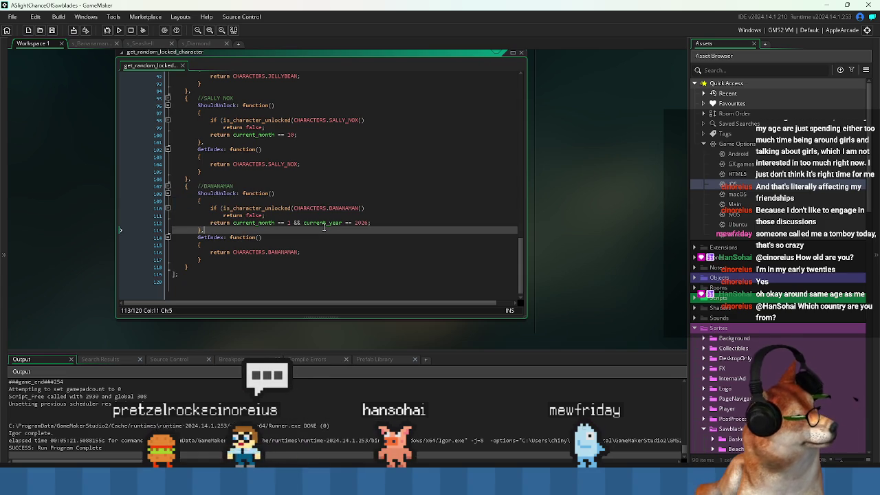
# Clean the project's build cache, scroll the script to the top, and bring up the AppData folder
pyautogui.click(141, 30)
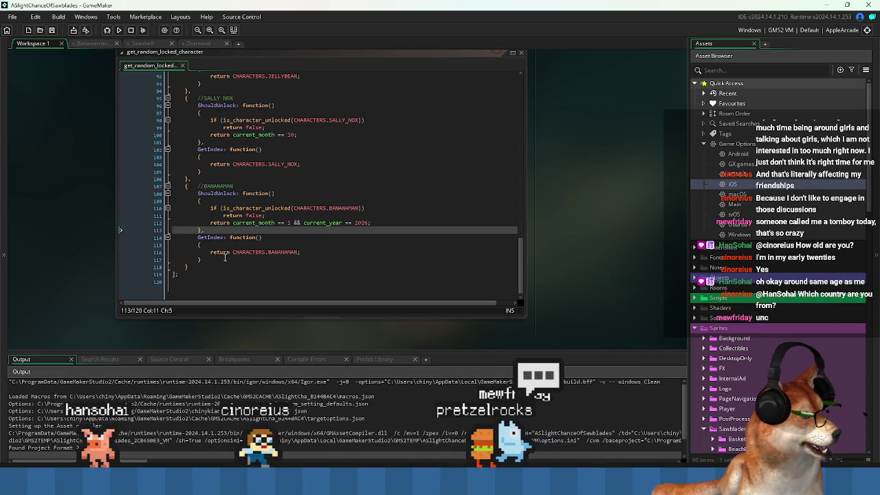
pyautogui.click(292, 288)
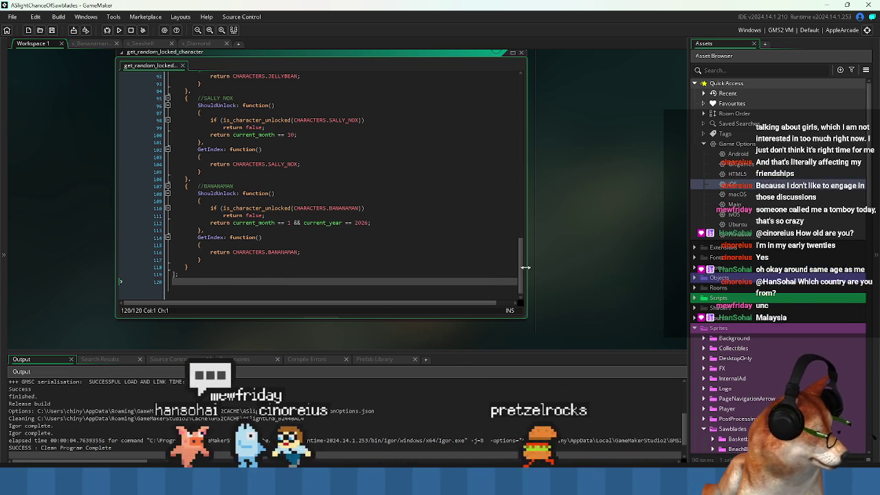
pyautogui.moveTo(520, 264); pyautogui.dragTo(518, 90)
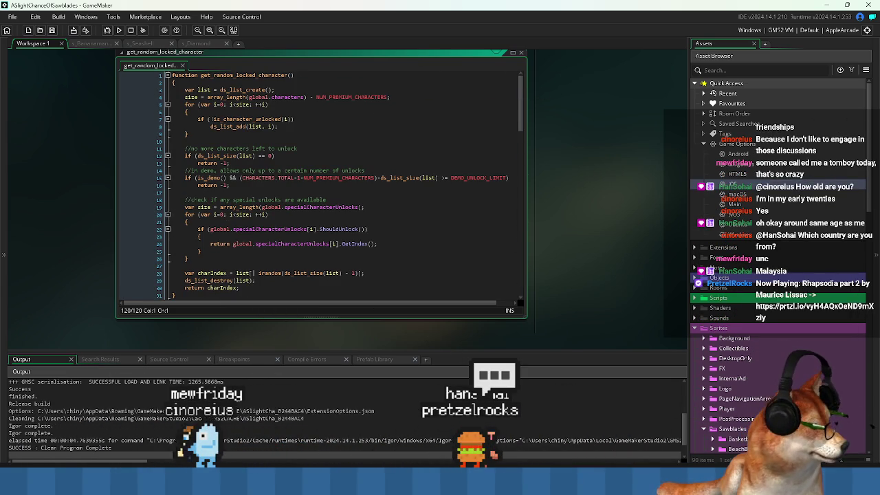
pyautogui.hotkey('alt', 'Tab')
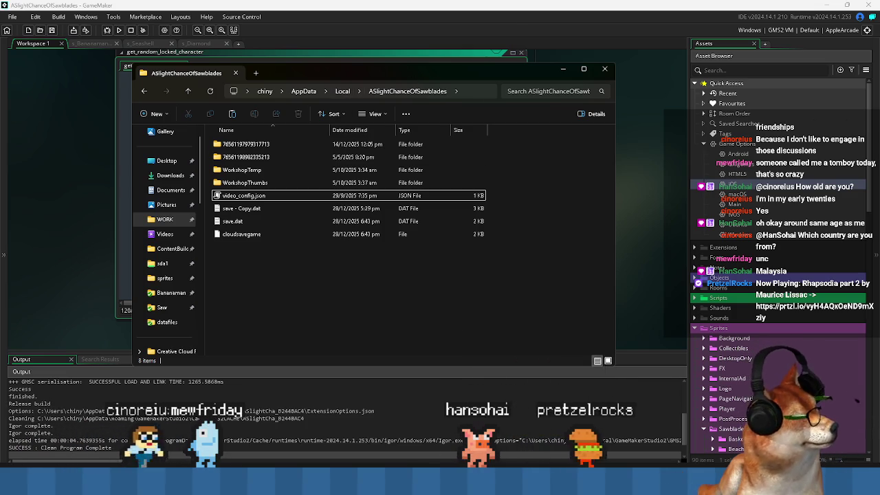
# Open Included Files in Explorer, go up to the aslightchanceofsawblades folder, and right-click inside it
pyautogui.hotkey('alt', 'Tab')
pyautogui.click(867, 71)
pyautogui.click(832, 91)
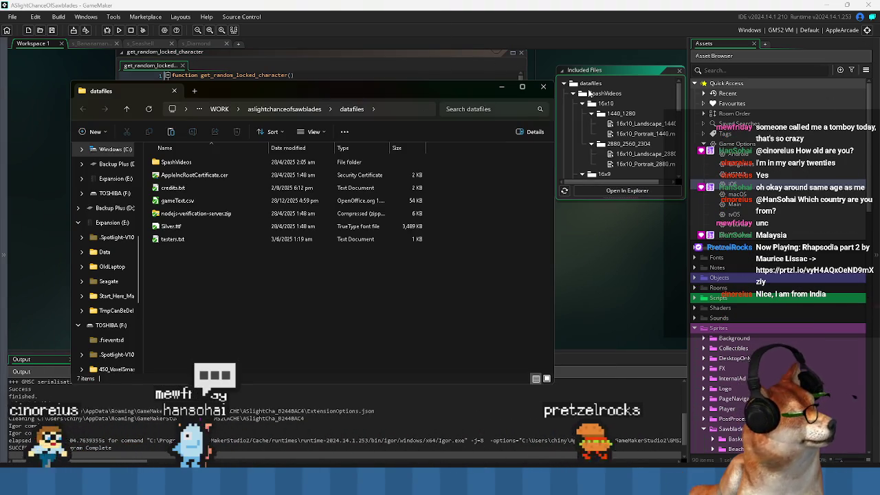
pyautogui.click(554, 308)
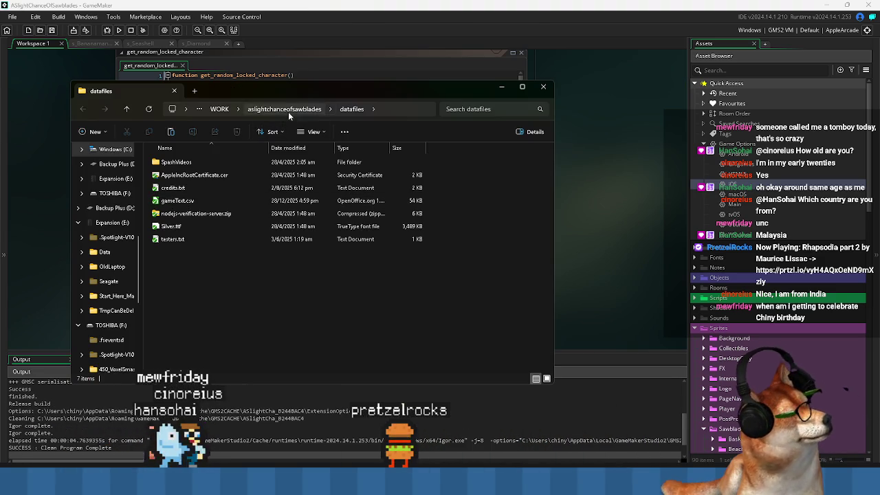
pyautogui.click(288, 111)
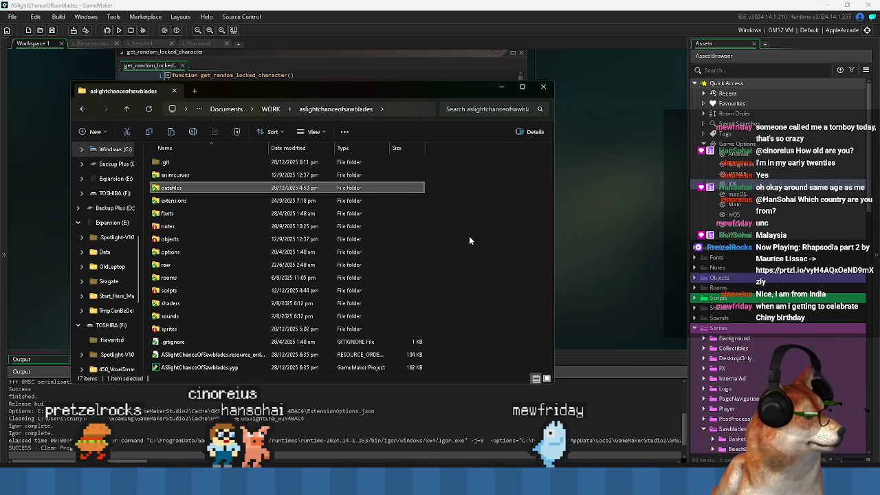
pyautogui.rightClick(518, 301)
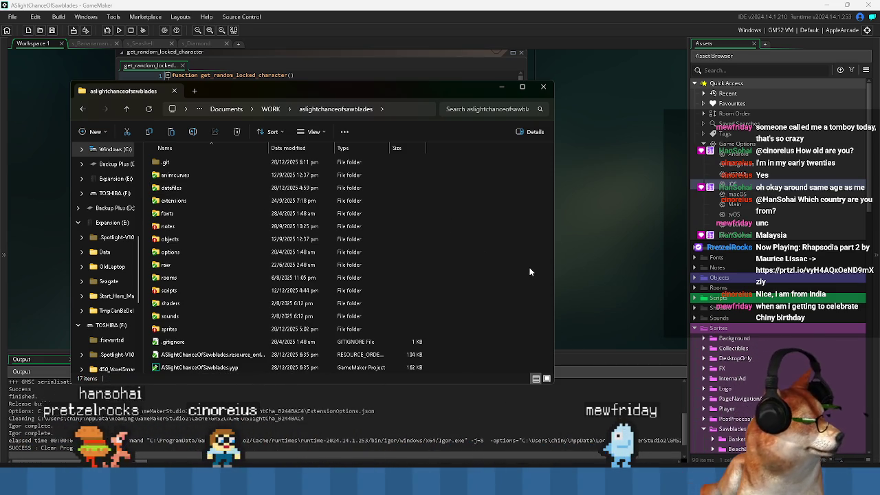
pyautogui.click(514, 334)
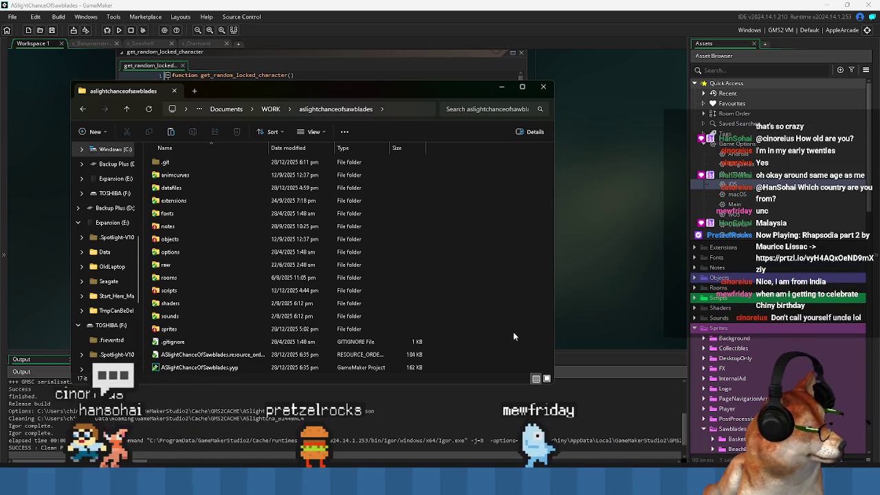
pyautogui.rightClick(510, 310)
pyautogui.moveTo(543, 145)
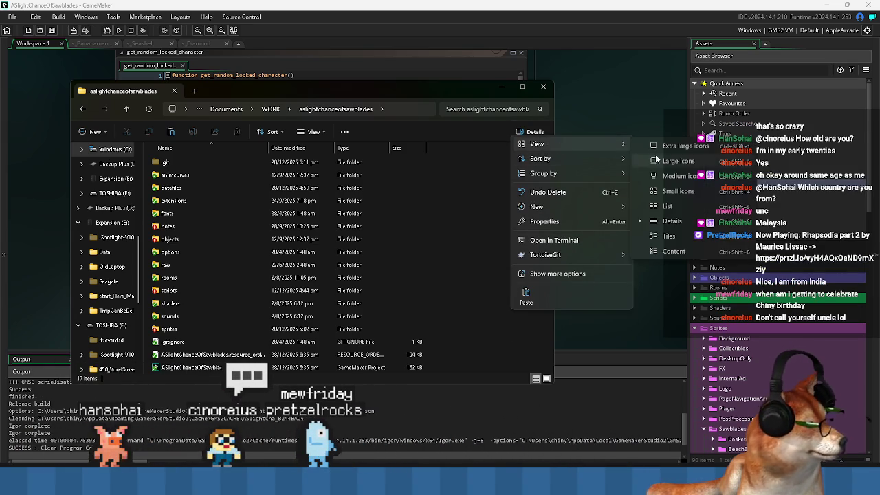
pyautogui.click(503, 337)
pyautogui.rightClick(499, 310)
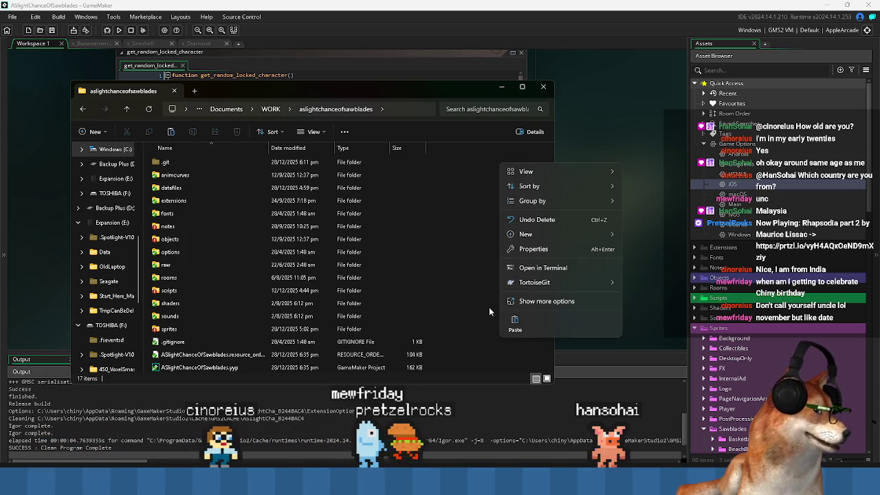
pyautogui.click(490, 308)
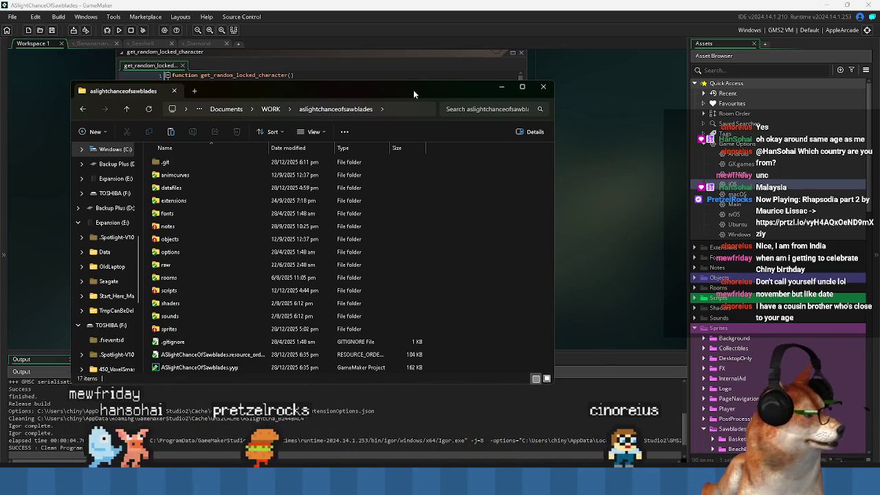
pyautogui.moveTo(414, 91)
pyautogui.mouseDown()
pyautogui.moveTo(439, 95)
pyautogui.moveTo(440, 70)
pyautogui.moveTo(431, 118)
pyautogui.mouseUp()
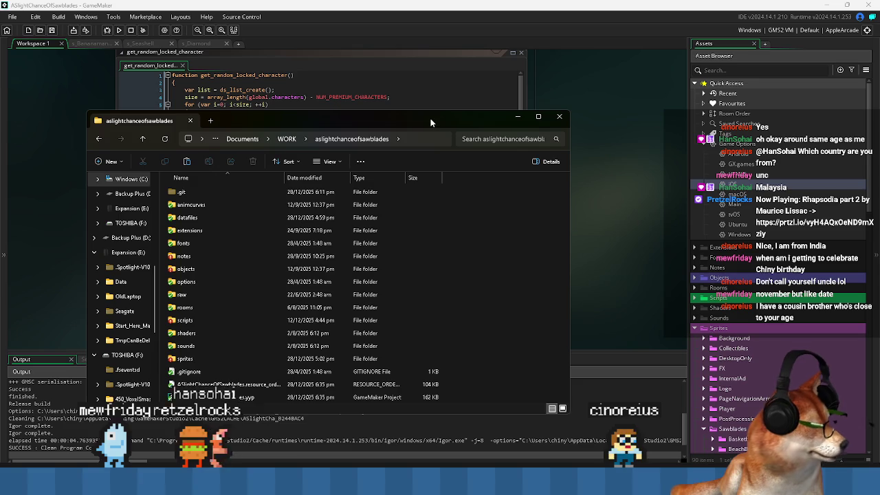
pyautogui.rightClick(523, 284)
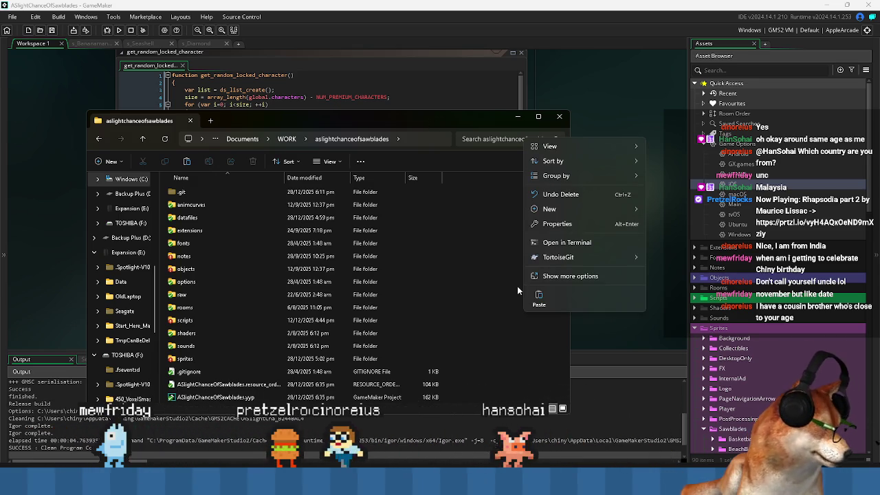
pyautogui.click(554, 277)
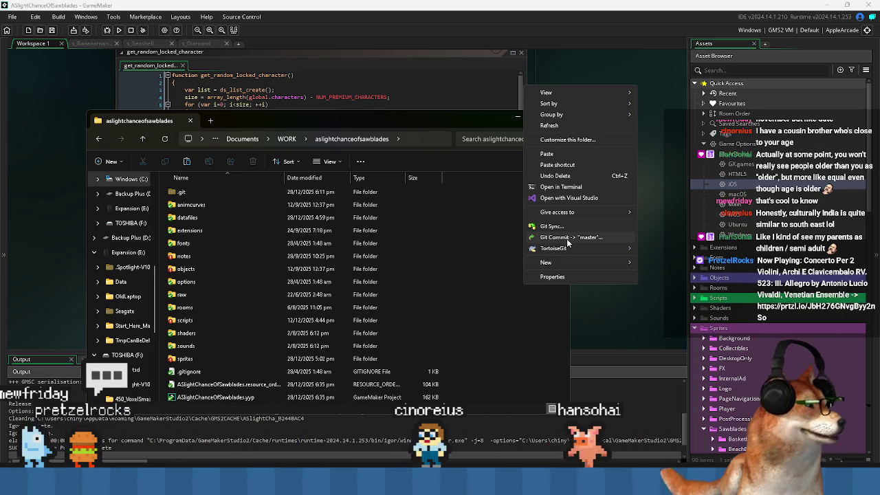
pyautogui.click(506, 356)
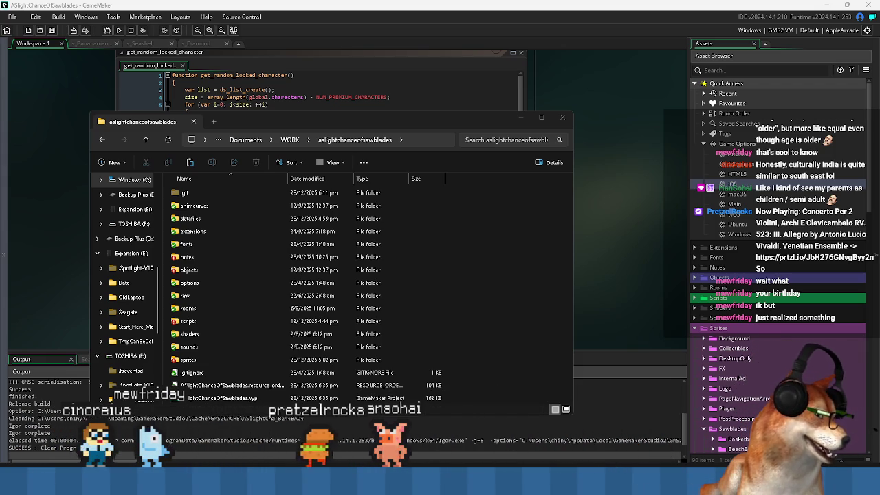
pyautogui.click(476, 293)
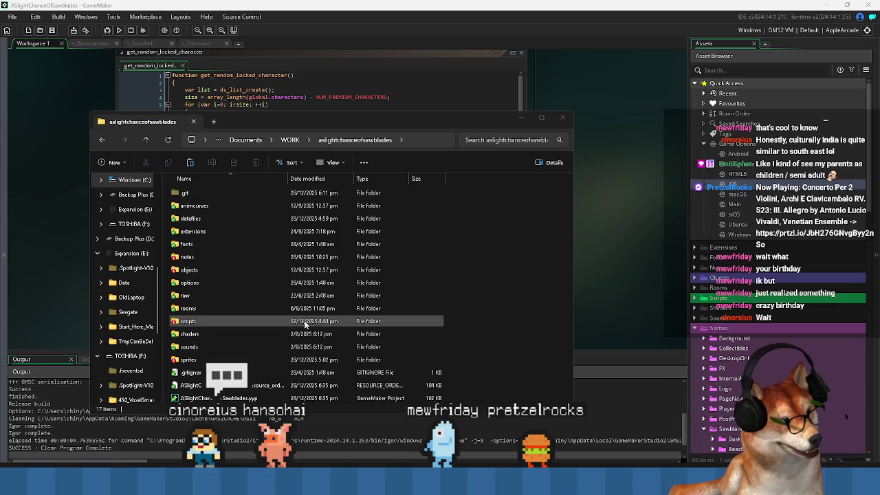
pyautogui.click(498, 304)
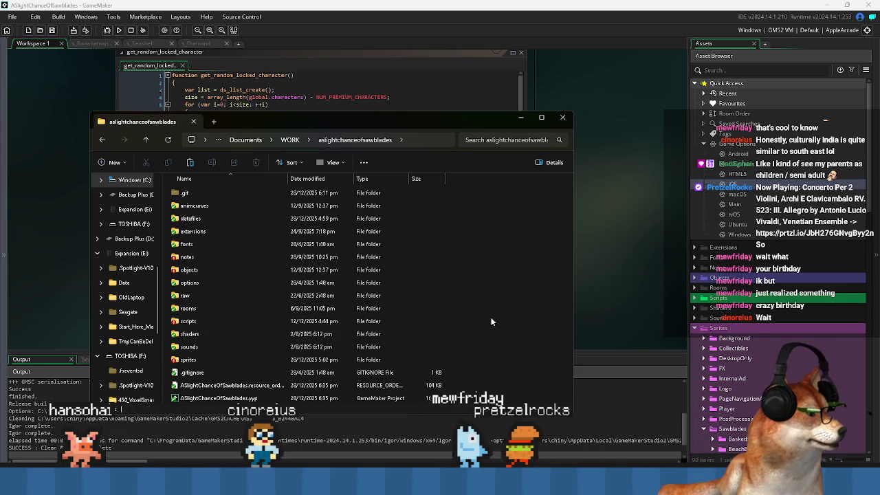
pyautogui.rightClick(491, 321)
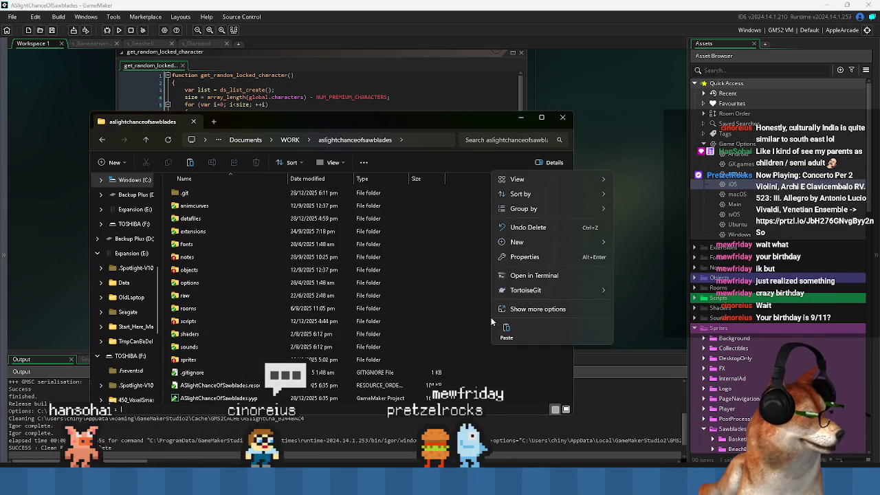
pyautogui.click(491, 383)
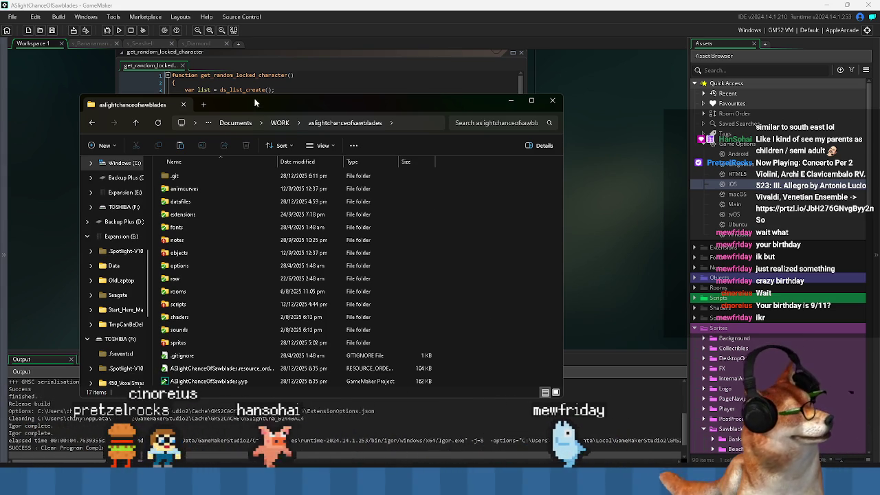
pyautogui.moveTo(254, 106)
pyautogui.mouseDown()
pyautogui.moveTo(268, 120)
pyautogui.moveTo(272, 171)
pyautogui.moveTo(257, 265)
pyautogui.mouseUp()
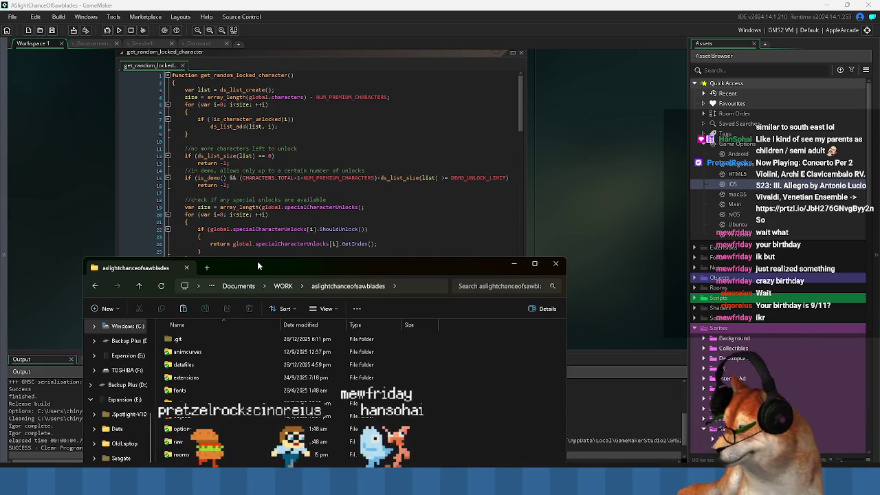
pyautogui.moveTo(257, 262); pyautogui.dragTo(253, 78)
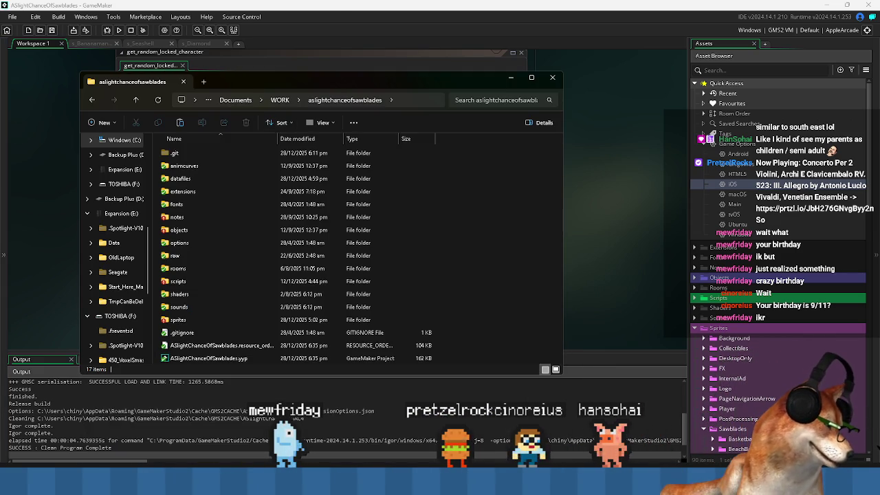
pyautogui.press('super')
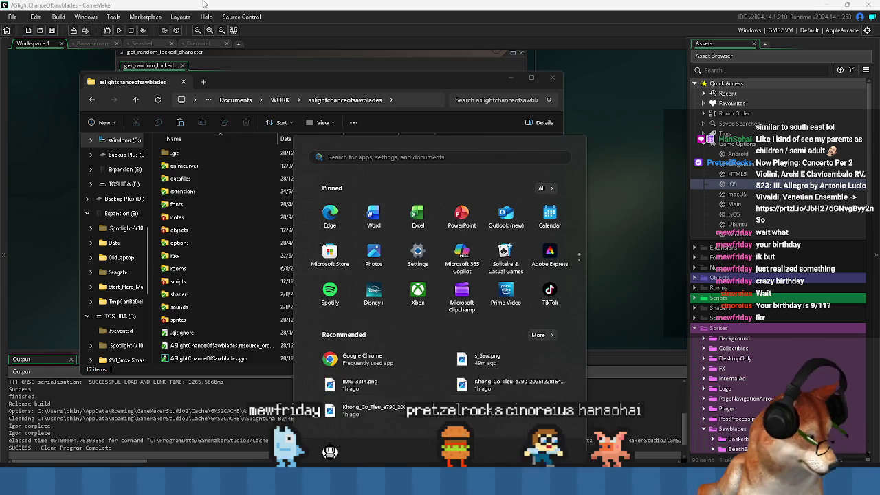
# Launch GitHub Desktop to review the changed get_random_locked_character.gml and start its commit summary
pyautogui.click(407, 357)
pyautogui.press('super')
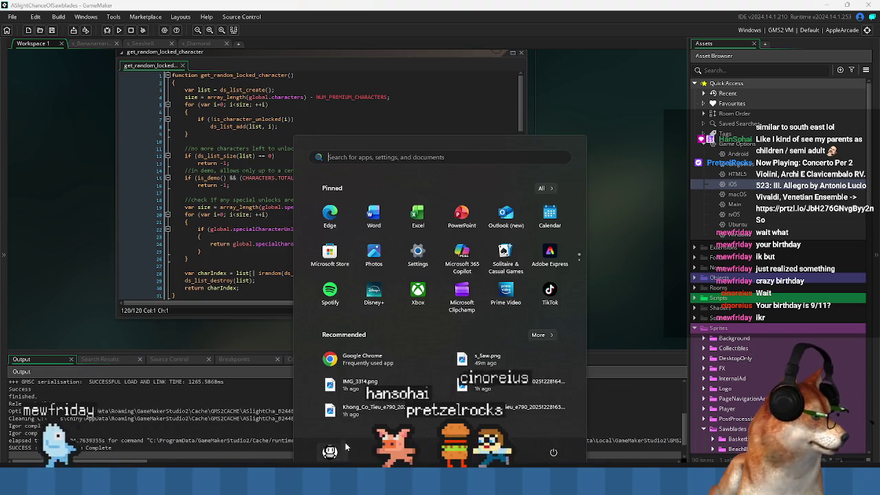
pyautogui.write('git')
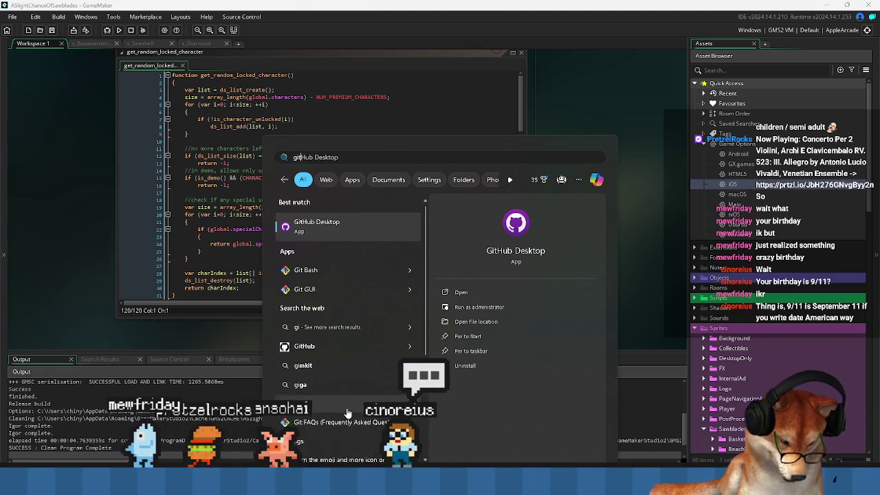
pyautogui.click(340, 227)
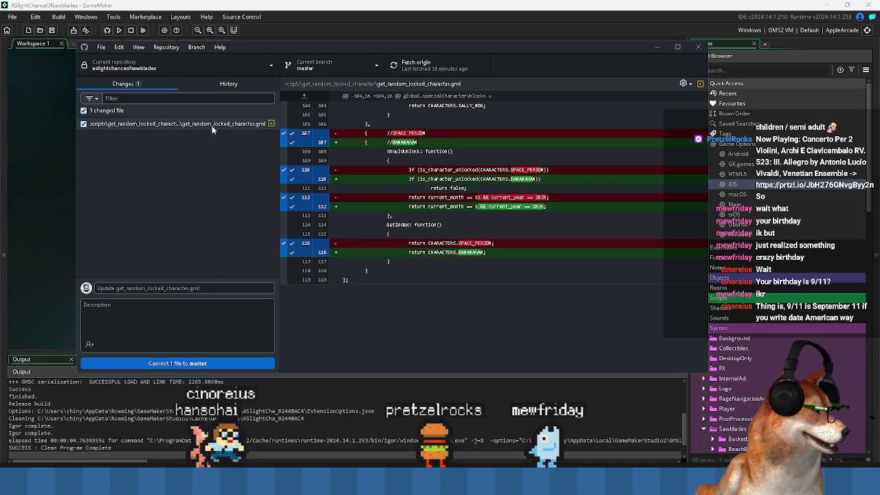
pyautogui.click(143, 291)
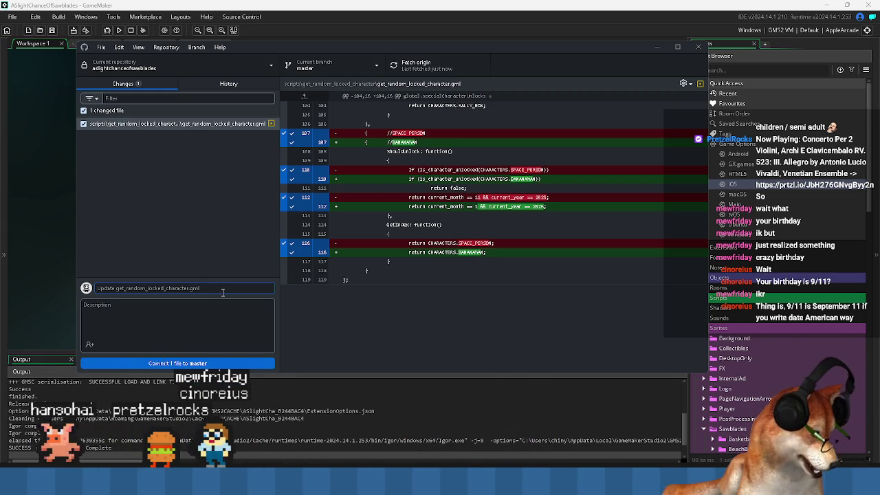
# Commit the changed script to master with the summary 'bananaman unlock date'
pyautogui.write('bananaman ')
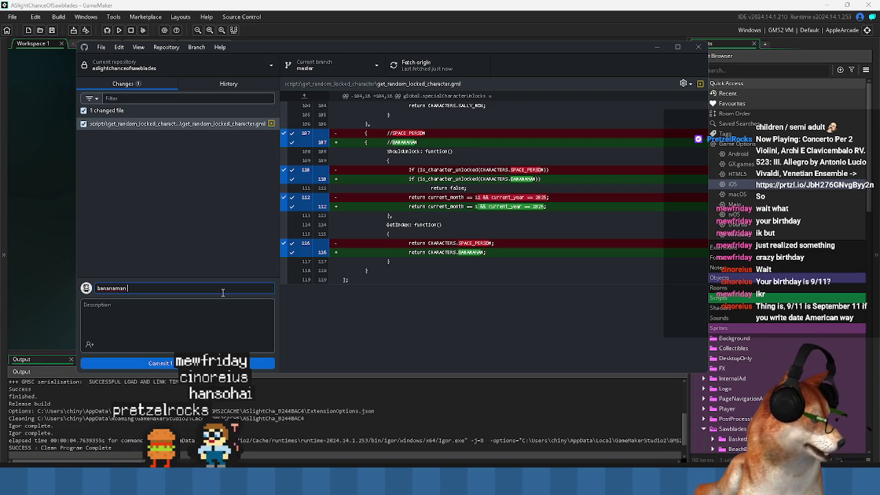
pyautogui.write('unlock date')
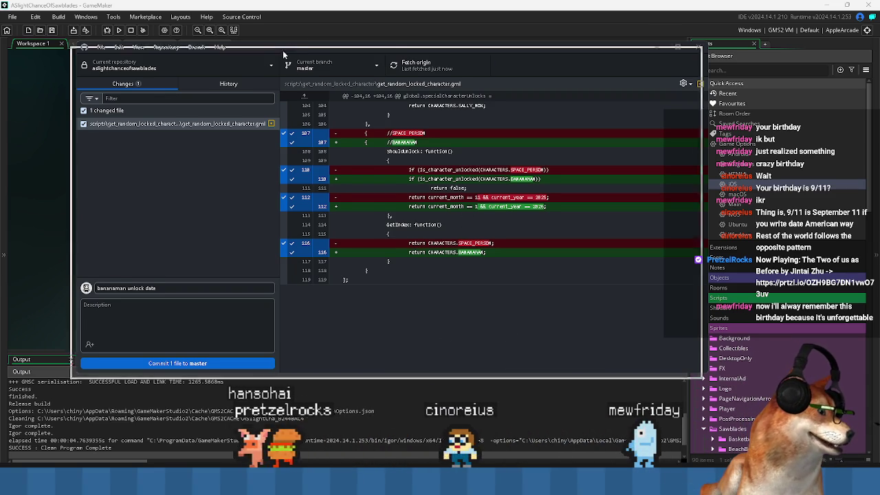
pyautogui.moveTo(294, 44); pyautogui.dragTo(289, 50)
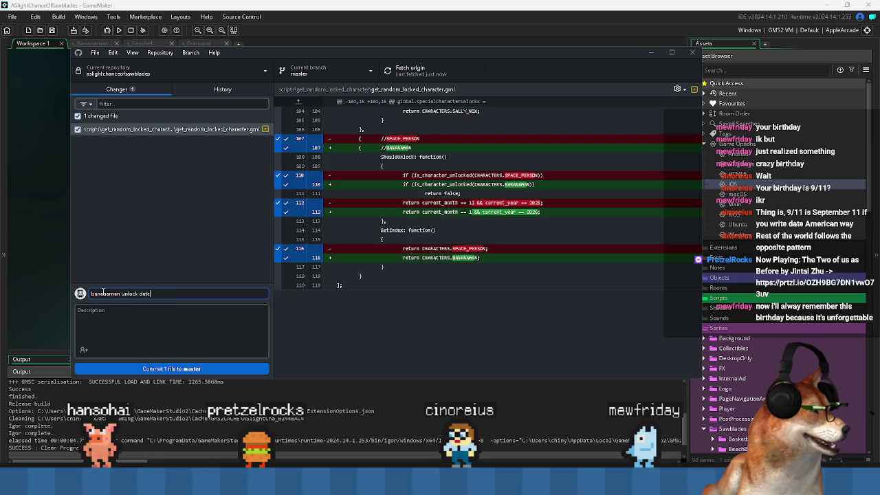
pyautogui.click(157, 370)
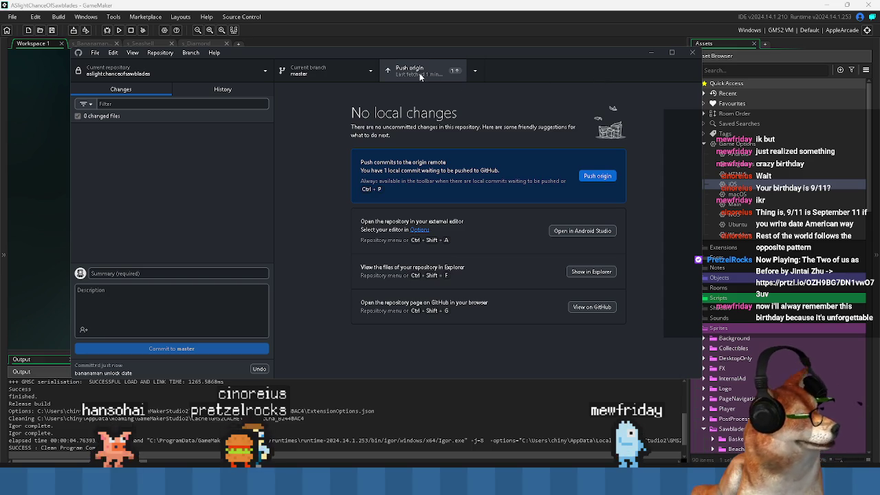
# Push the commit to origin and close GitHub Desktop
pyautogui.moveTo(406, 51); pyautogui.dragTo(401, 71)
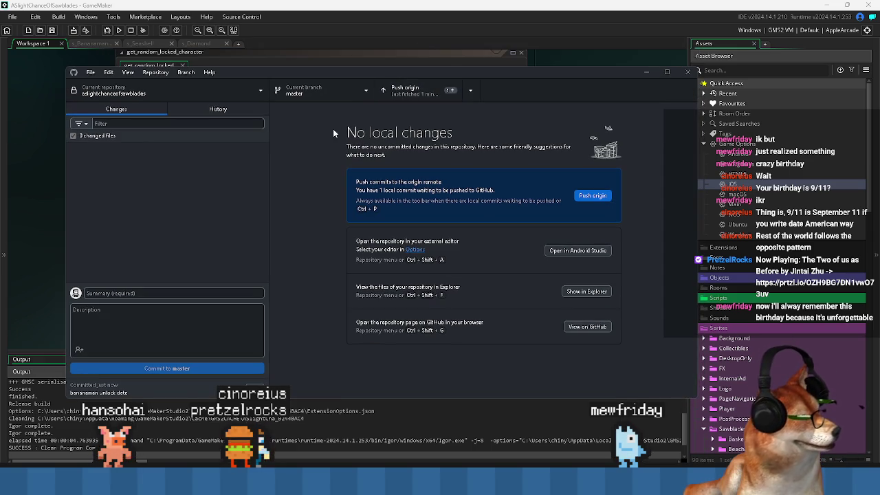
pyautogui.click(399, 98)
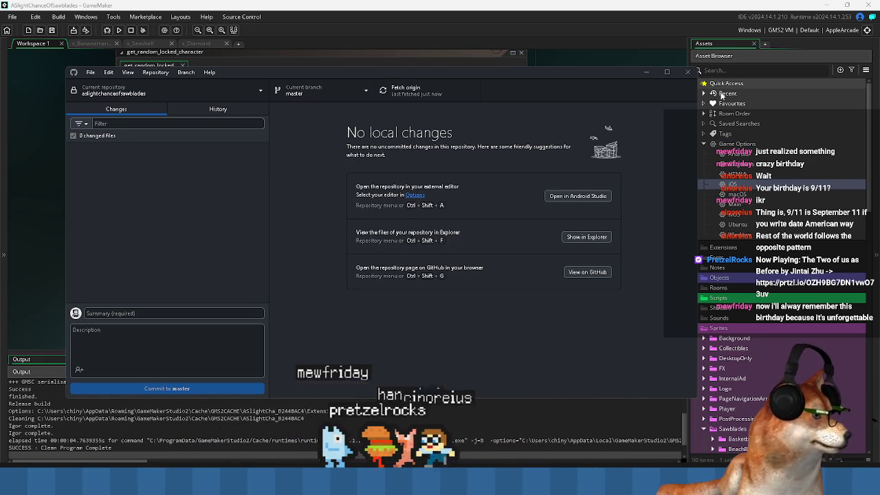
pyautogui.click(688, 73)
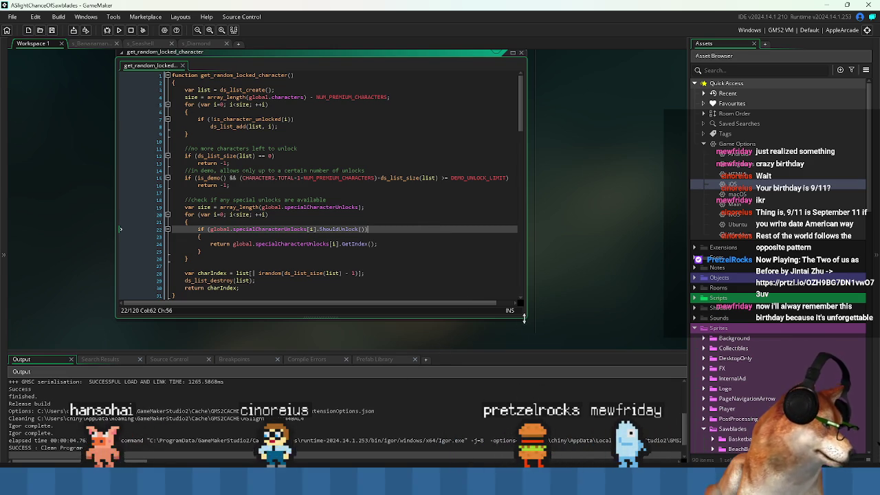
# Enlarge the get_random_locked_character code editor window and place the caret on empty line 32
pyautogui.moveTo(523, 318); pyautogui.dragTo(542, 343)
pyautogui.click(362, 303)
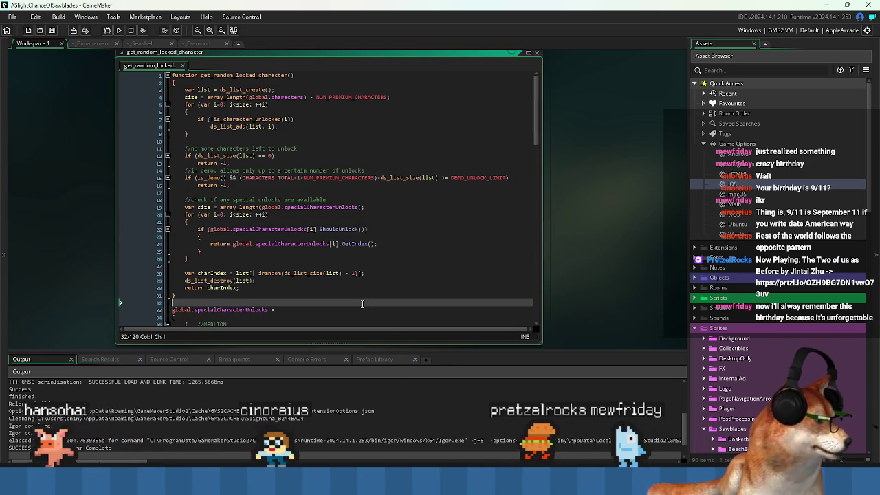
pyautogui.moveTo(452, 482)
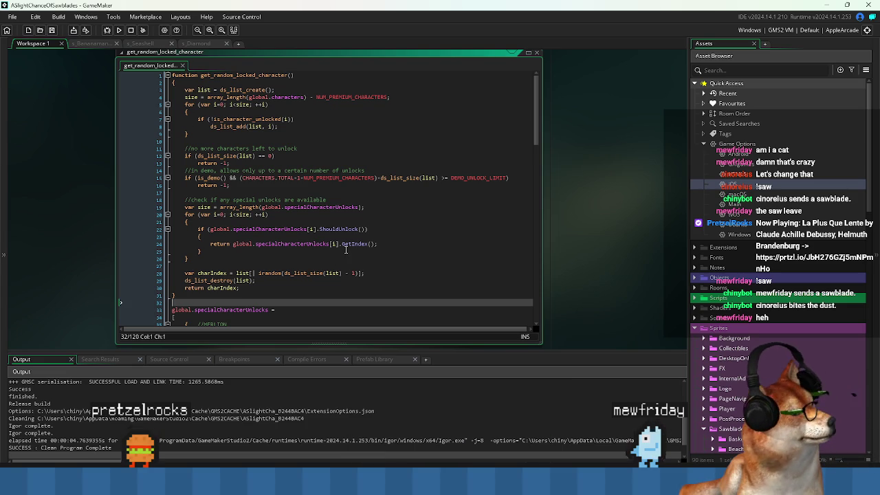
pyautogui.click(368, 207)
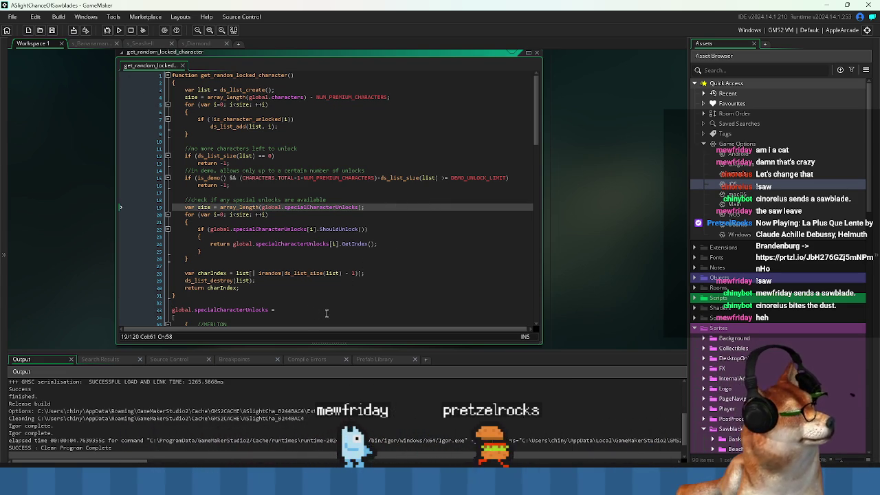
pyautogui.click(379, 185)
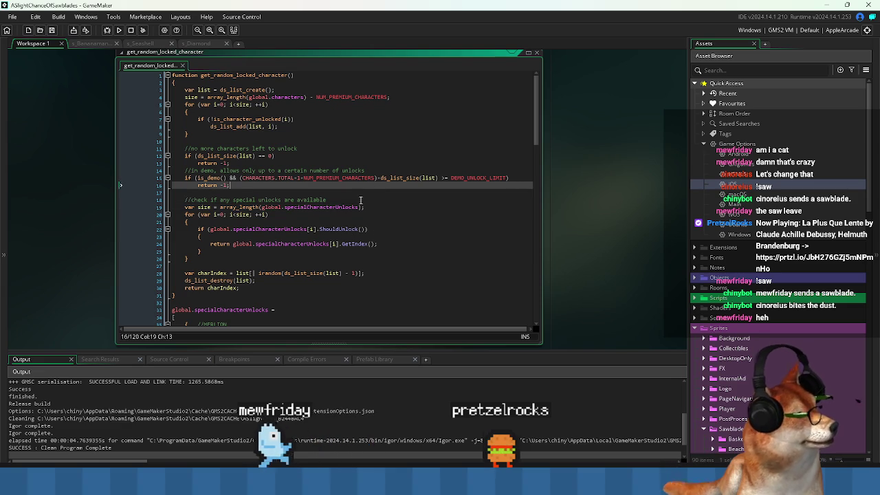
pyautogui.click(382, 195)
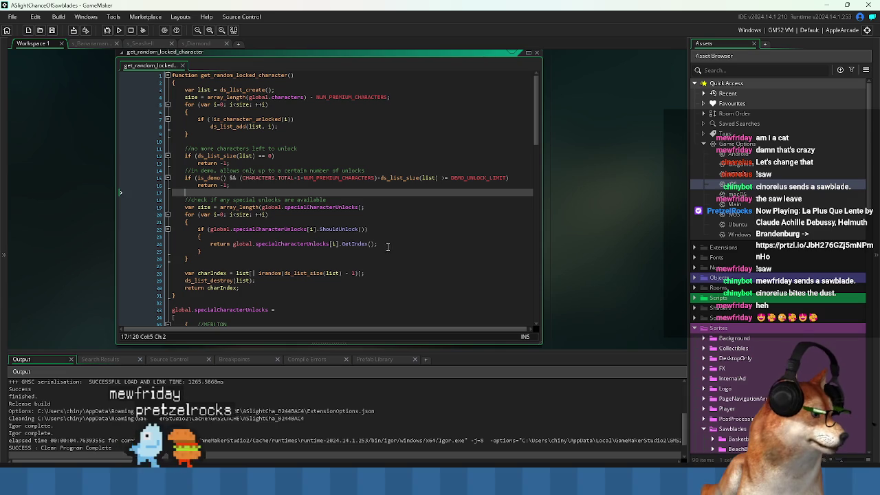
pyautogui.click(412, 245)
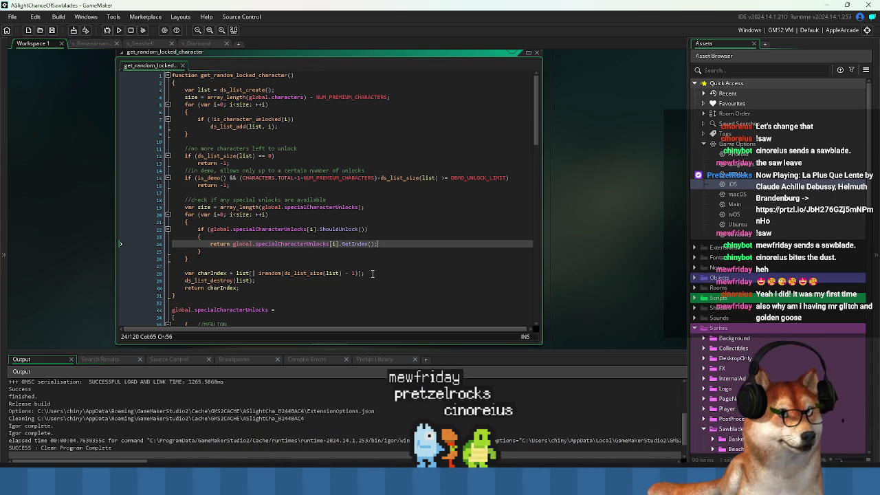
pyautogui.click(237, 260)
pyautogui.click(236, 263)
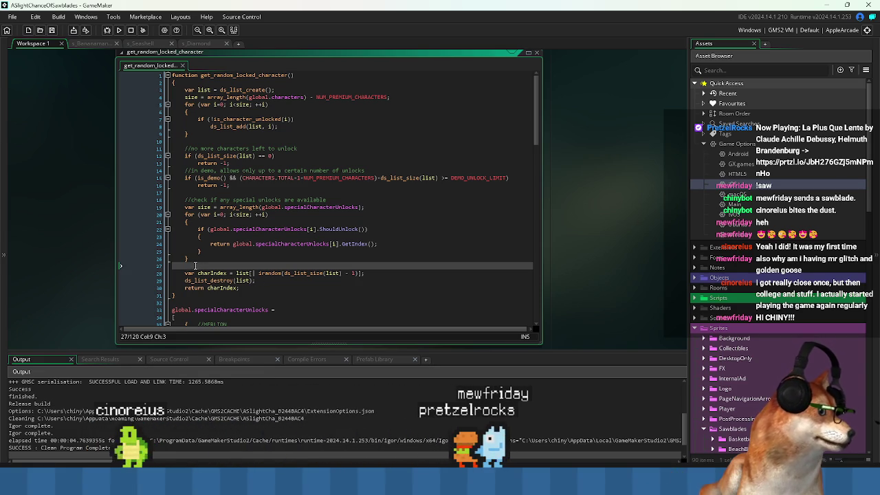
pyautogui.click(191, 266)
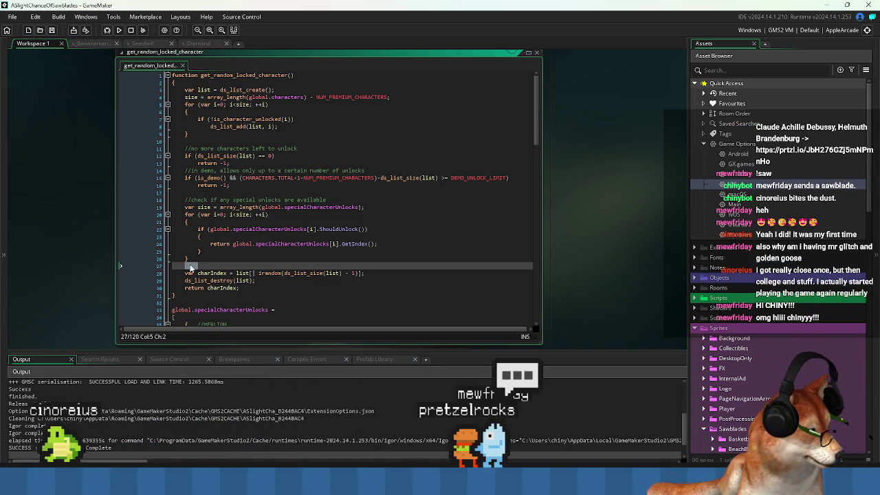
pyautogui.hotkey('ctrl', 's')
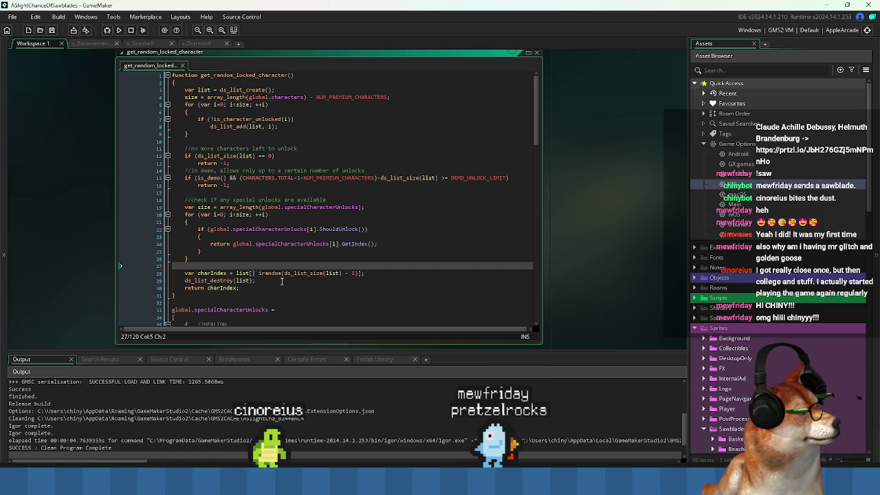
pyautogui.click(287, 282)
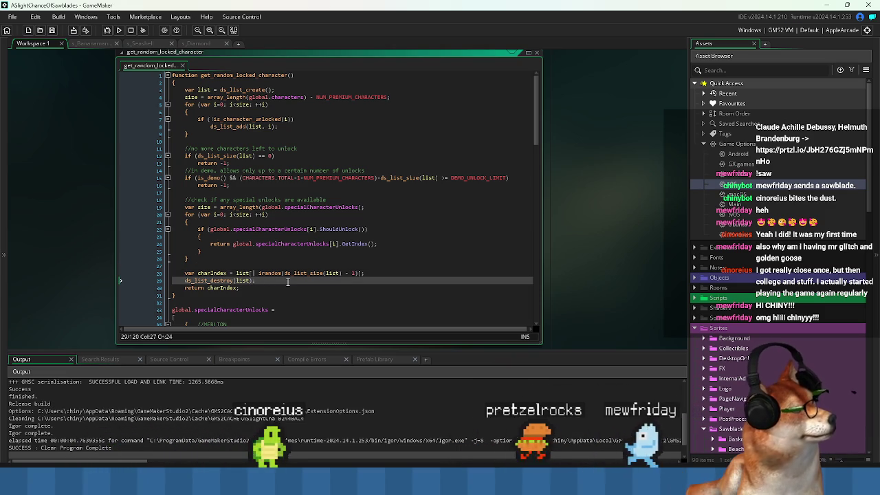
pyautogui.click(278, 293)
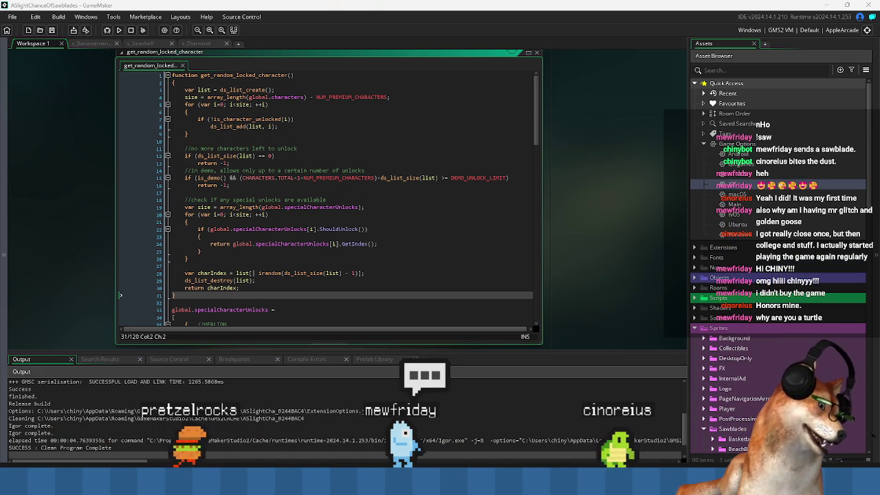
pyautogui.click(296, 266)
pyautogui.click(300, 310)
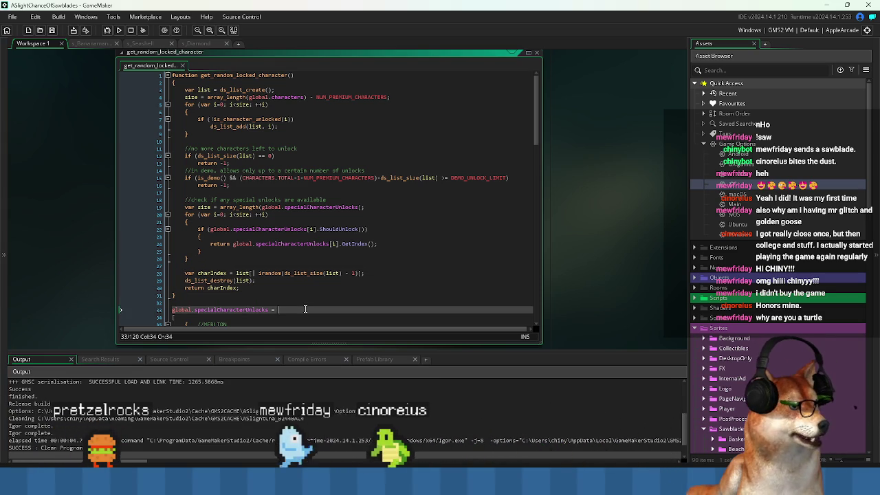
pyautogui.click(257, 302)
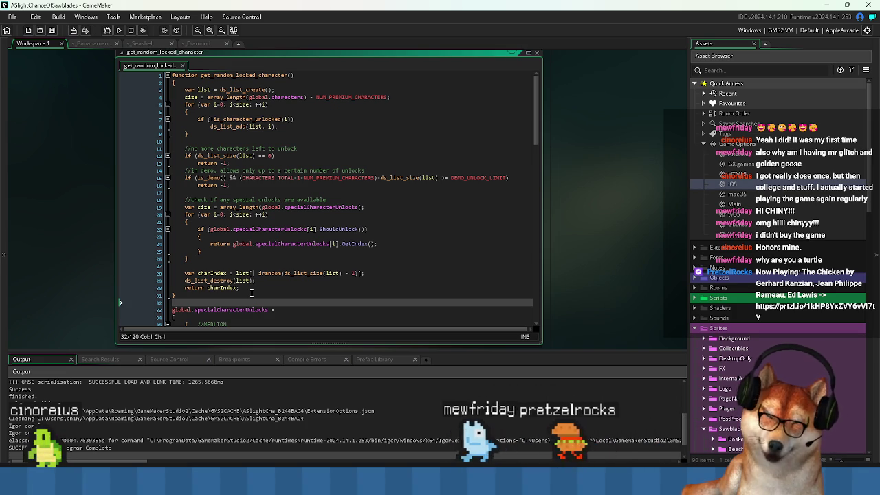
pyautogui.click(251, 295)
pyautogui.press('Down')
pyautogui.scroll(-4, 261, 295)
pyautogui.scroll(-7, 277, 295)
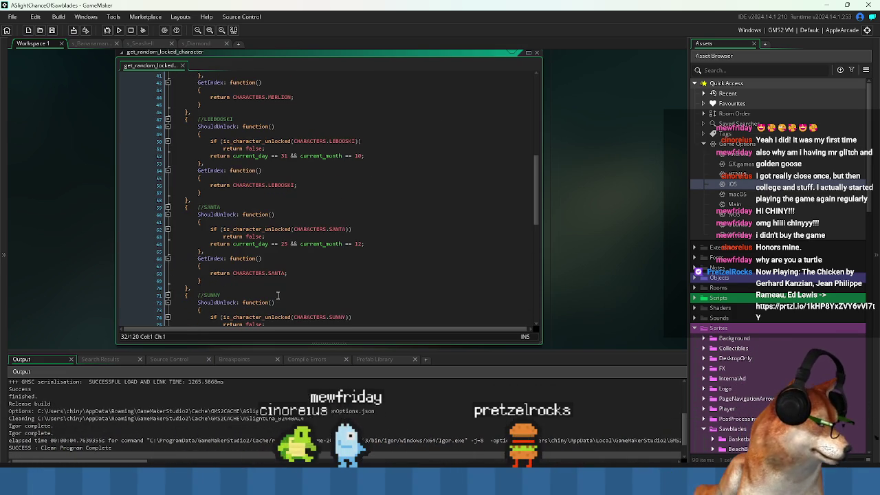
pyautogui.moveTo(537, 183); pyautogui.dragTo(554, 303)
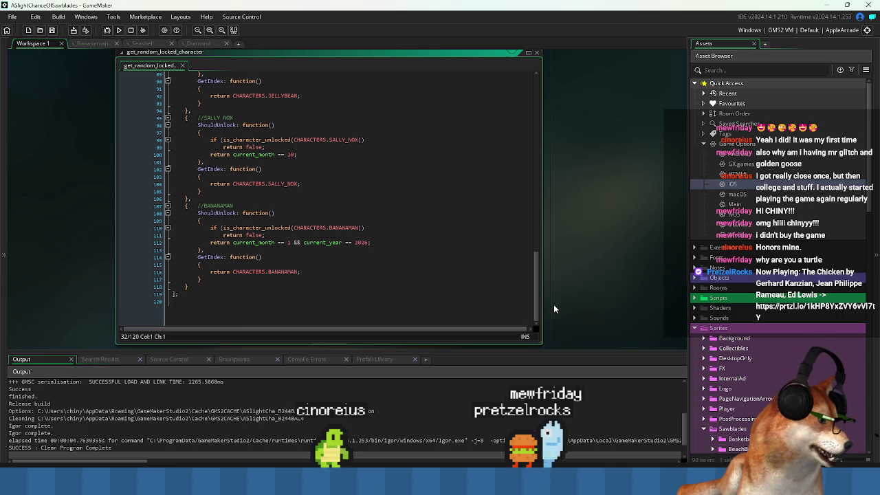
pyautogui.hotkey('ctrl', 'End')
pyautogui.moveTo(533, 284); pyautogui.dragTo(524, 91)
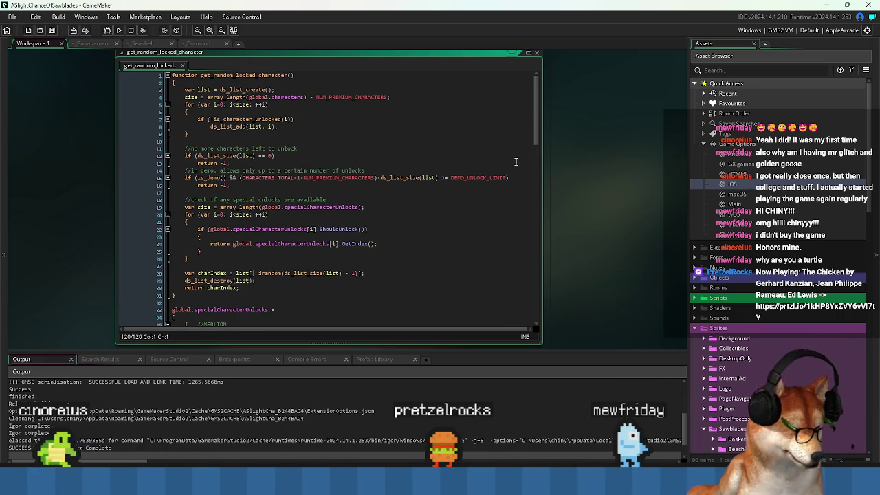
pyautogui.hotkey('ctrl', 't')
# Open the macros script via asset search 'macro' and centre its editor in the workspace
pyautogui.write('macro')
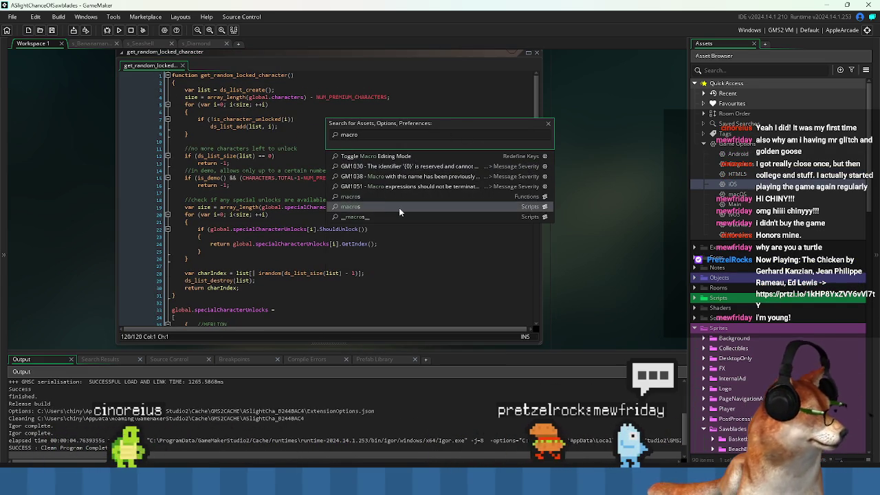
pyautogui.press('Return')
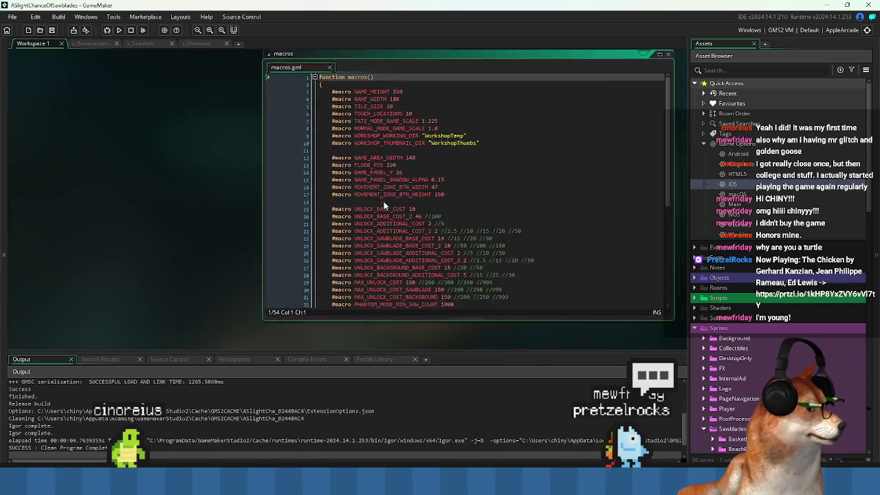
pyautogui.moveTo(222, 207); pyautogui.dragTo(140, 217)
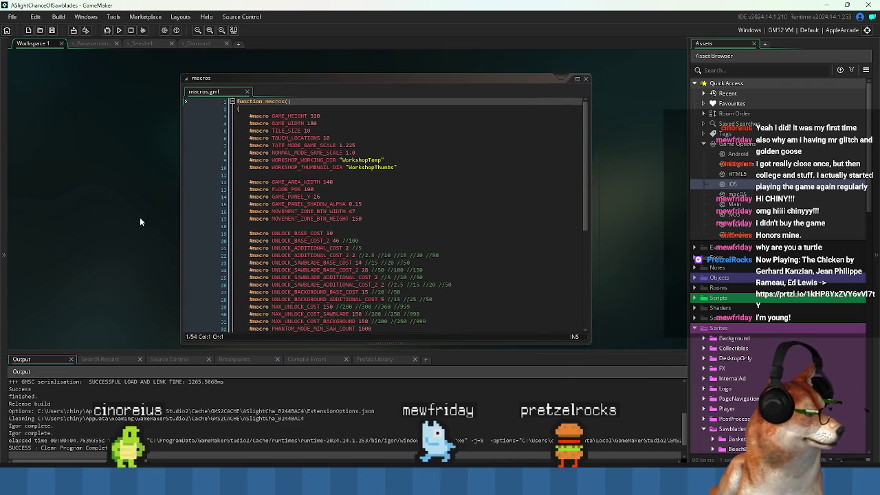
# Read through the unlock cost lines from UNLOCK_BASE_COST_2 to UNLOCK_SAWBLADE_BASE_COST_2
pyautogui.click(425, 238)
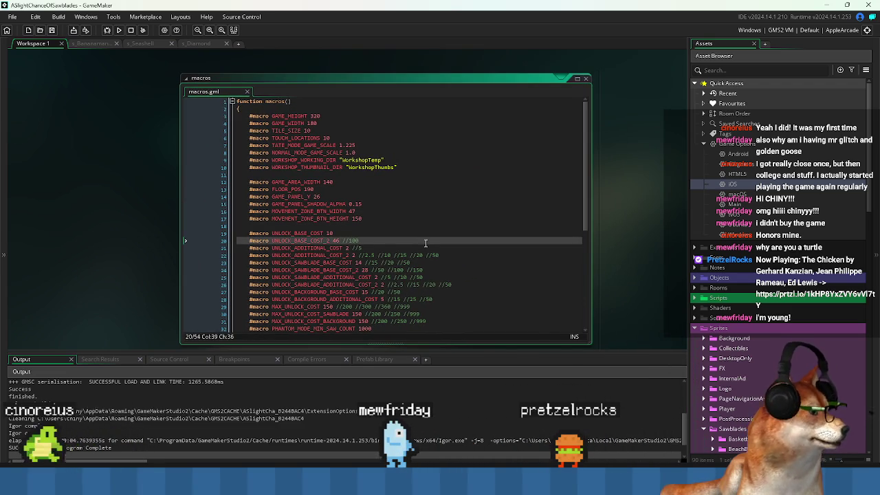
pyautogui.click(440, 248)
pyautogui.click(453, 256)
pyautogui.click(468, 263)
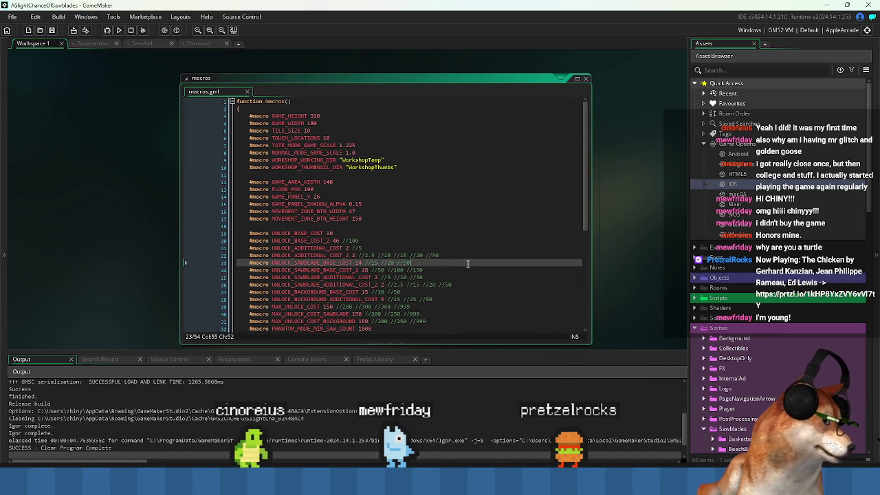
pyautogui.click(470, 271)
pyautogui.scroll(-1, 470, 271)
pyautogui.scroll(-1, 460, 274)
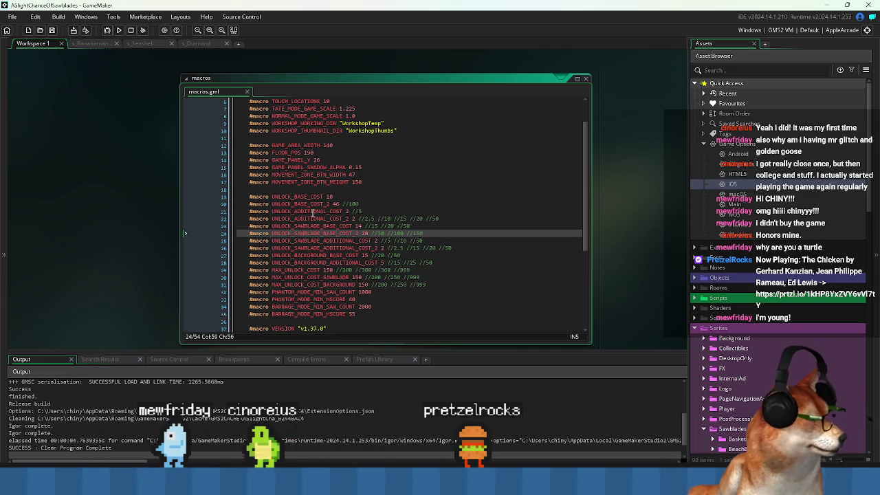
# Highlight the UNLOCK_ADDITIONAL and UNLOCK_SAWBLADE cost macro names, ending at MAX_UNLOCK_COST_BACKGROUND's 150
pyautogui.doubleClick(297, 196)
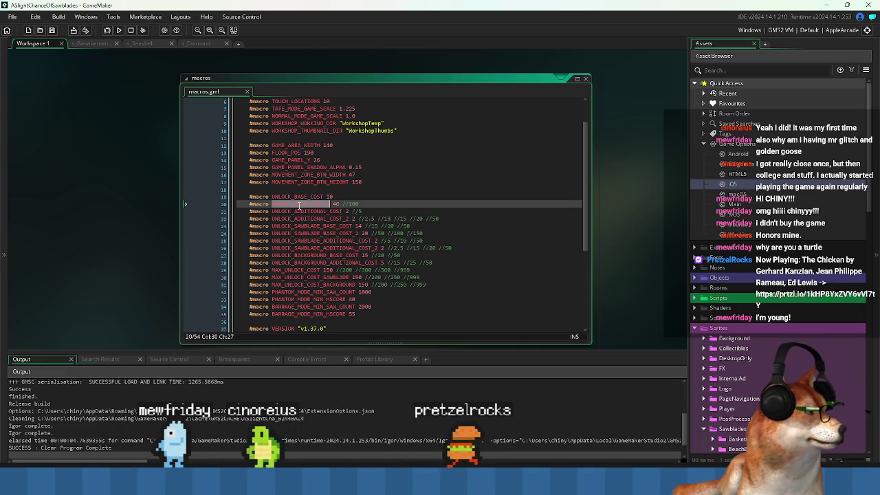
pyautogui.doubleClick(297, 211)
pyautogui.doubleClick(297, 218)
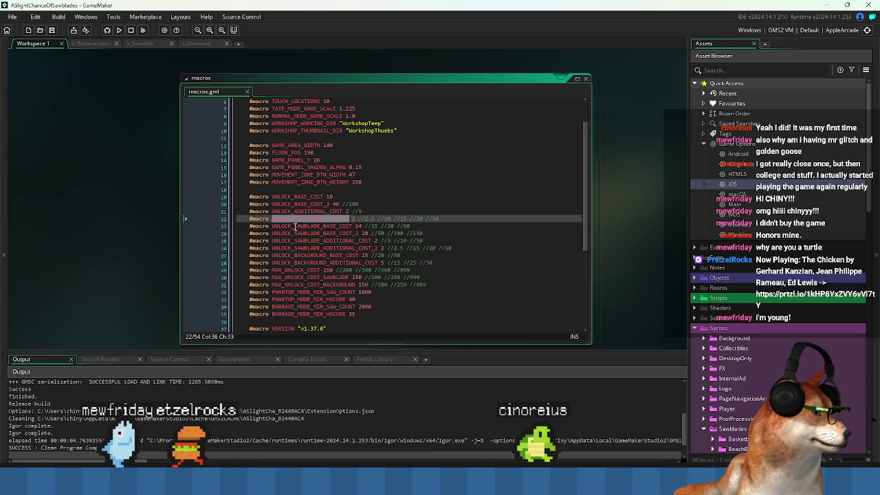
pyautogui.doubleClick(296, 226)
pyautogui.click(292, 234)
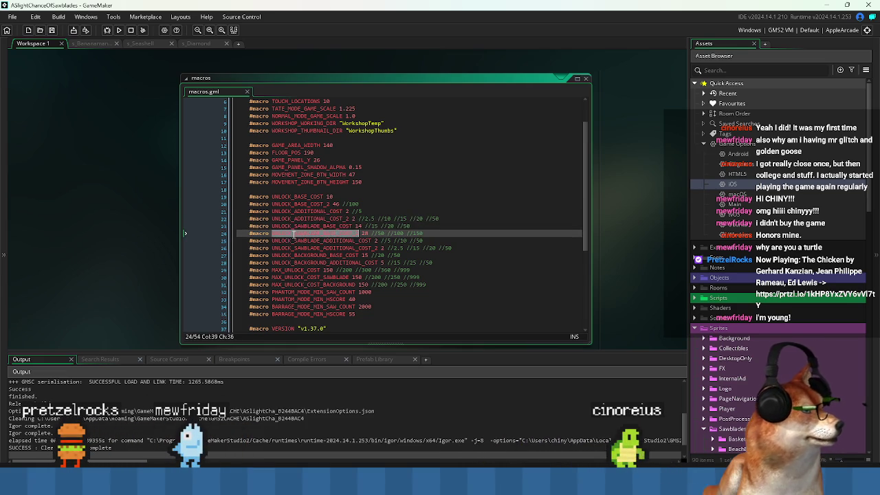
pyautogui.click(295, 241)
pyautogui.doubleClick(296, 248)
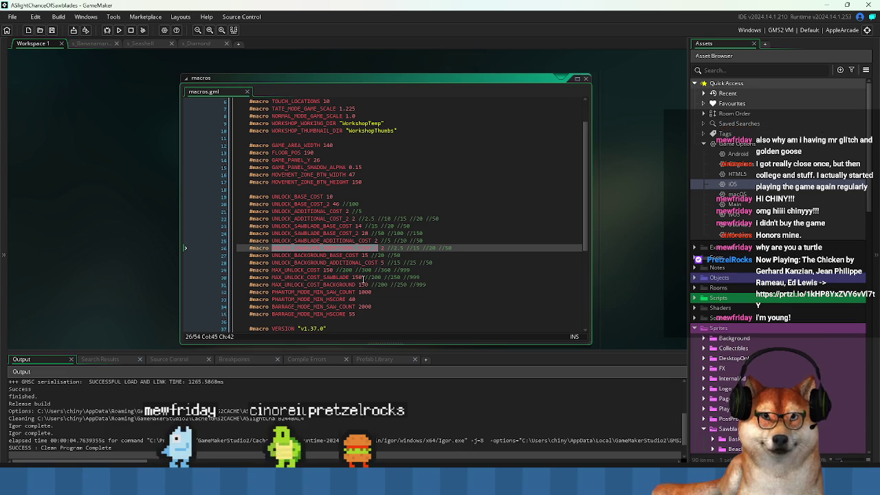
pyautogui.click(366, 284)
# Change MAX_UNLOCK_COST to 100, keeping the old 150 as a comment, and save macros.gml
pyautogui.press('Right')
pyautogui.press('Right')
pyautogui.press('Right')
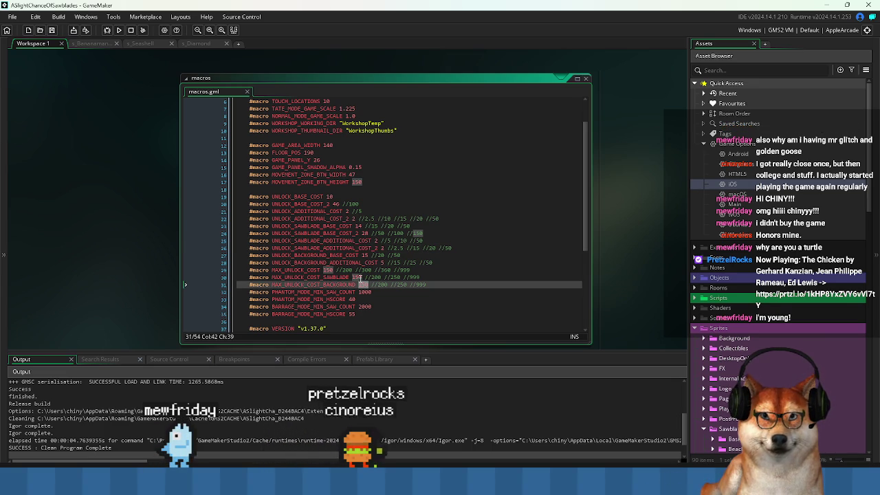
pyautogui.click(357, 277)
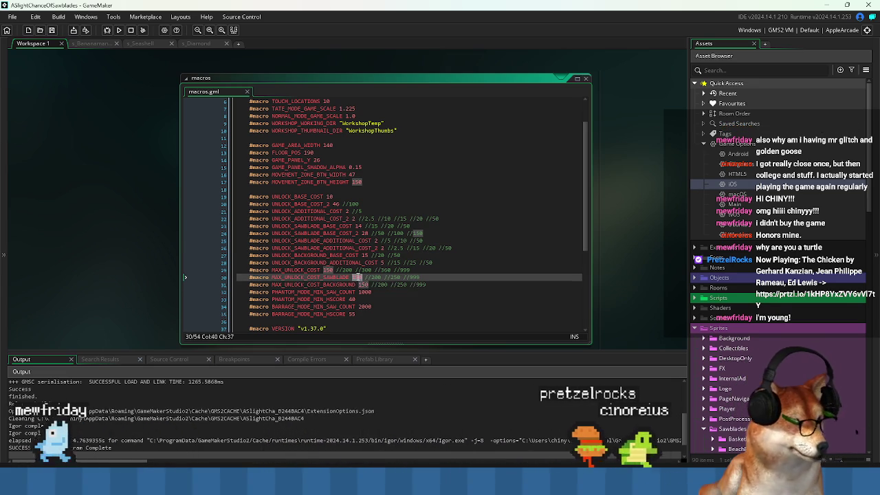
pyautogui.click(326, 269)
pyautogui.press('Left')
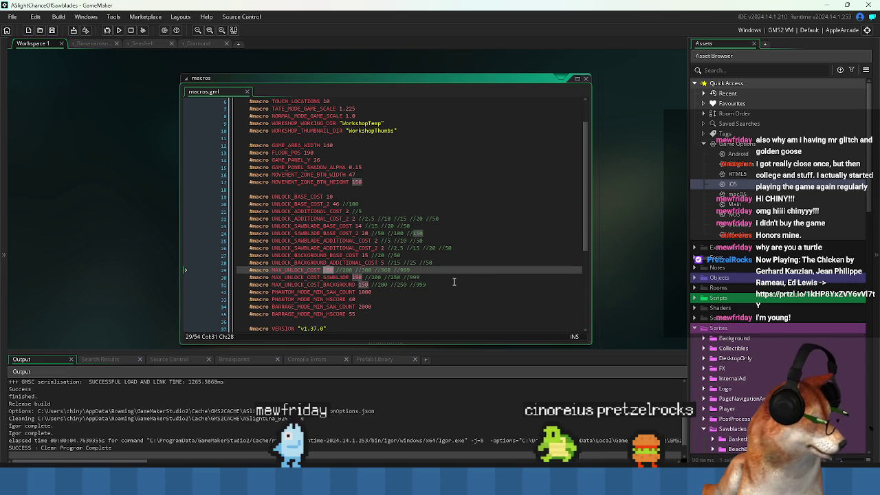
pyautogui.write('100')
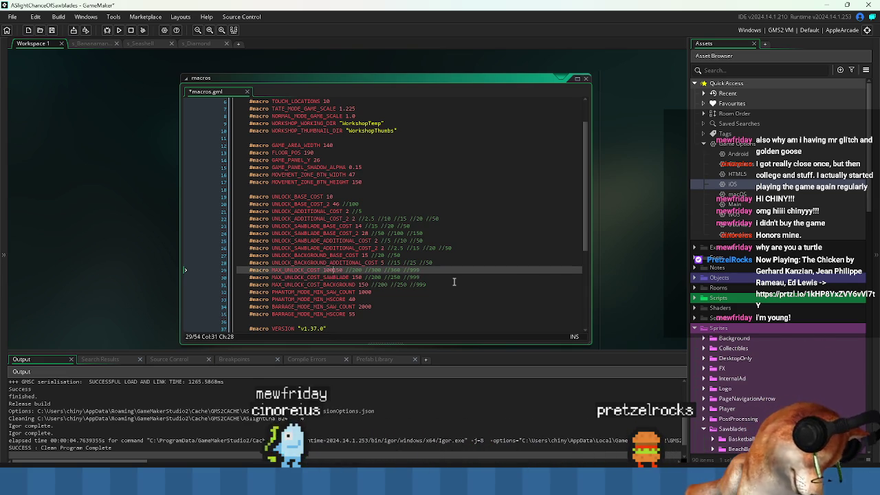
pyautogui.write(' //')
pyautogui.hotkey('ctrl', 's')
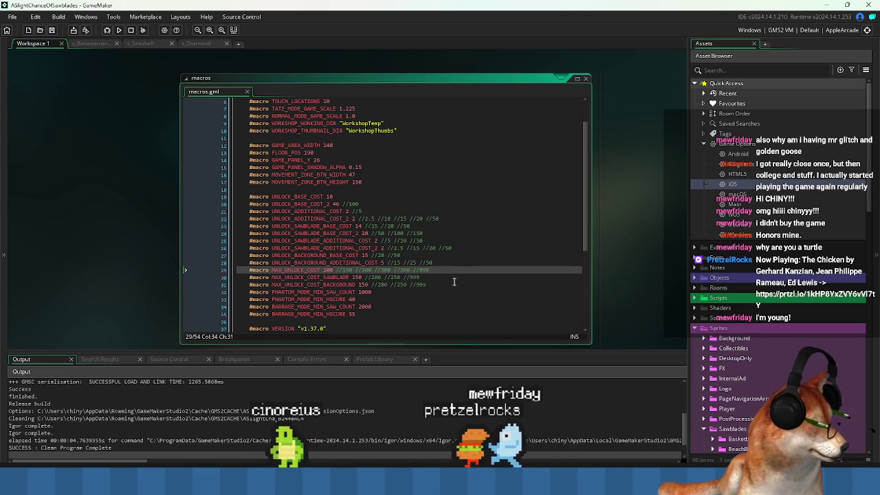
# Add '//' on the MAX_UNLOCK_COST_SAWBLADE line to comment out its old 150
pyautogui.press('Down')
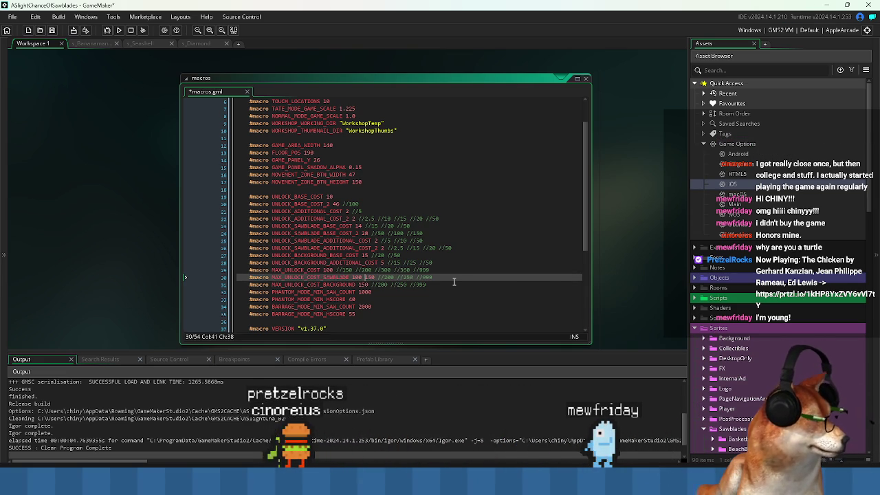
pyautogui.write('//')
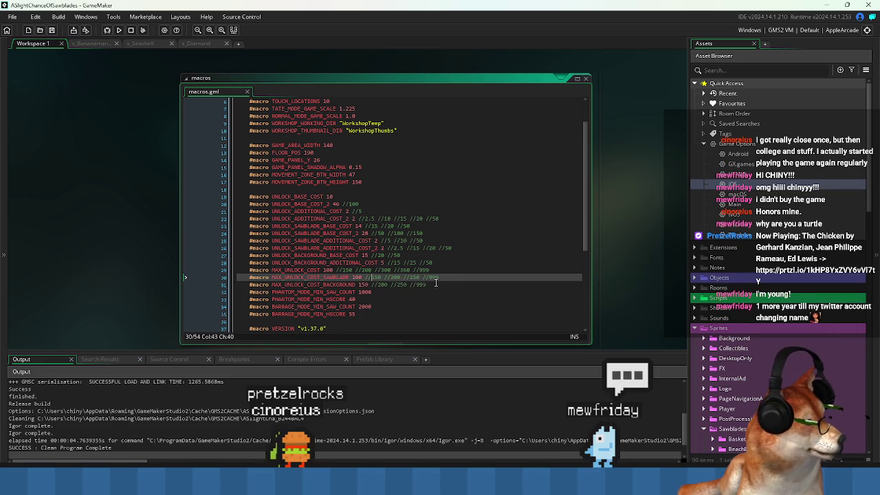
pyautogui.click(380, 293)
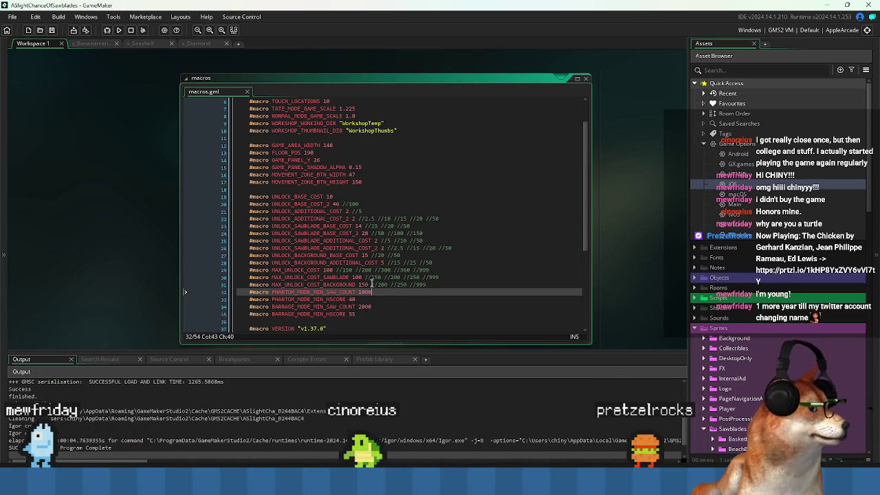
pyautogui.click(360, 277)
# Check the MAX_UNLOCK_COST_SAWBLADE and PHANTOM_MODE macro lines, then build and run the game
pyautogui.doubleClick(337, 277)
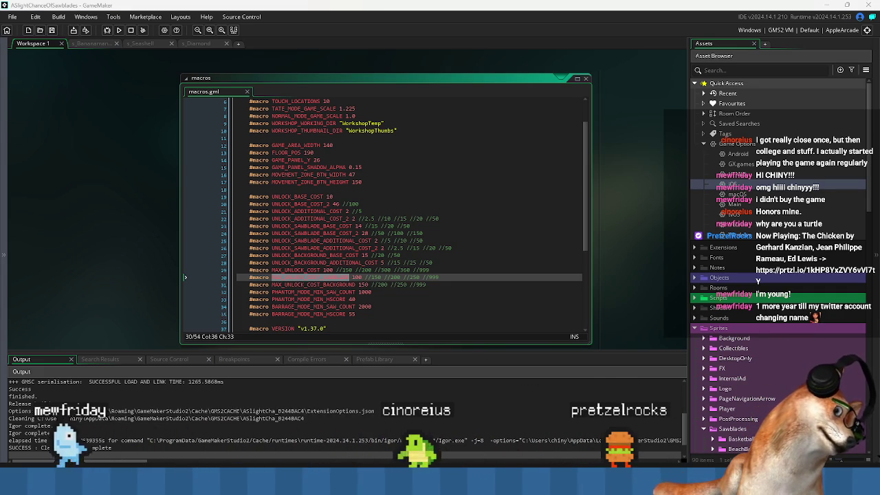
pyautogui.click(386, 308)
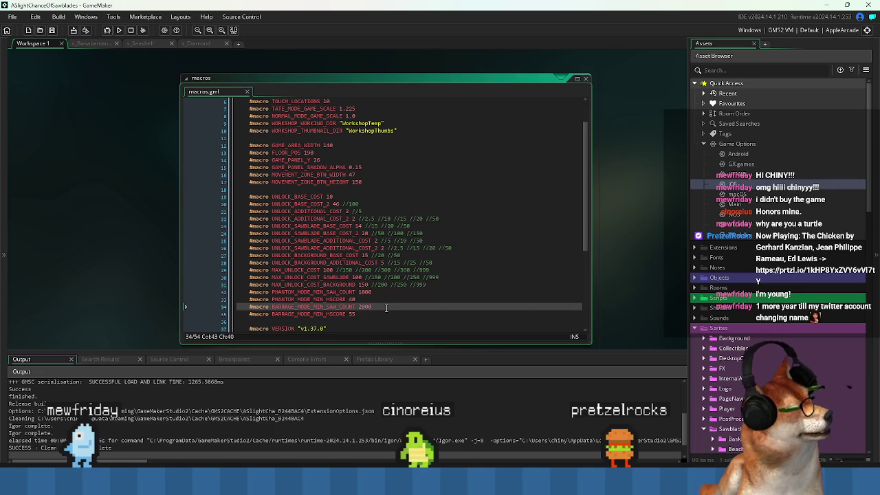
pyautogui.click(291, 278)
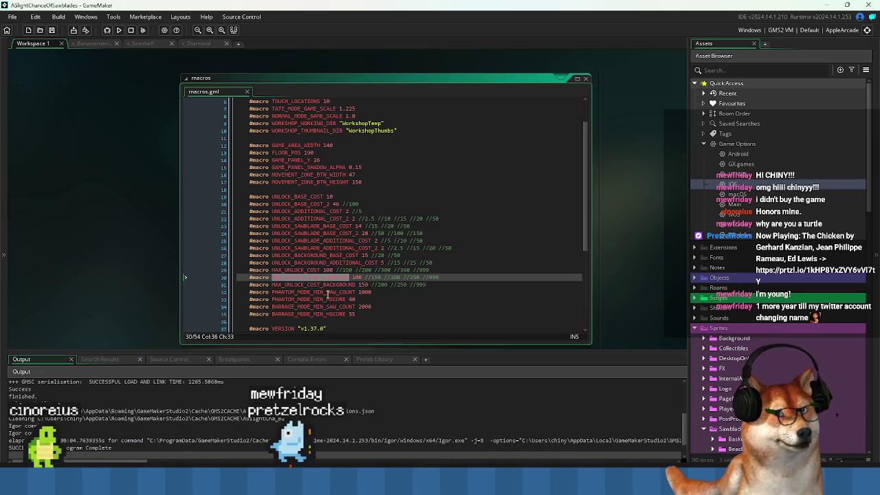
pyautogui.click(327, 293)
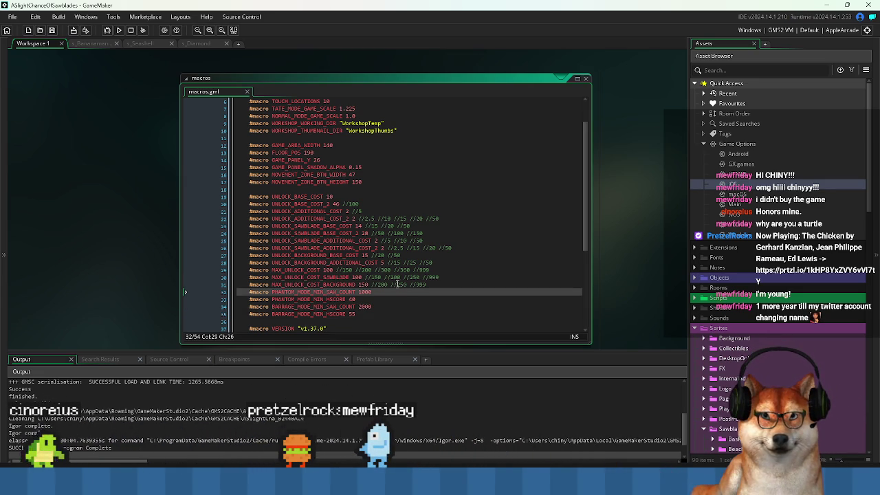
pyautogui.click(443, 296)
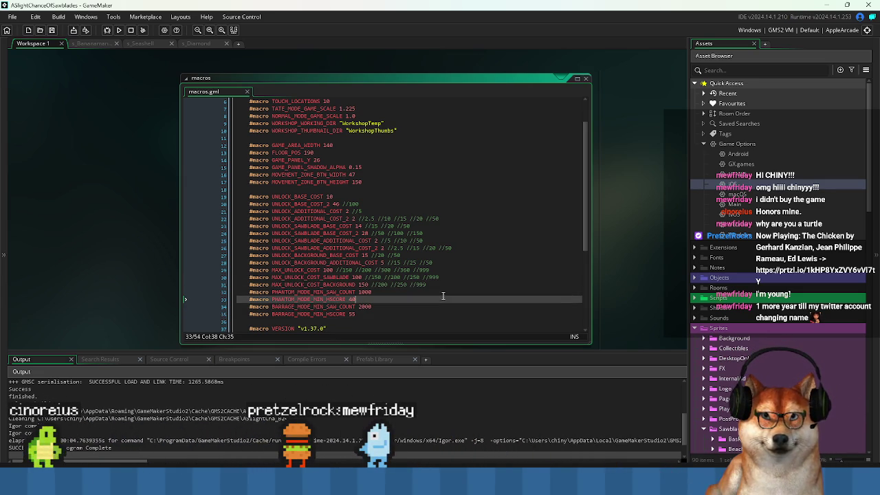
pyautogui.click(122, 32)
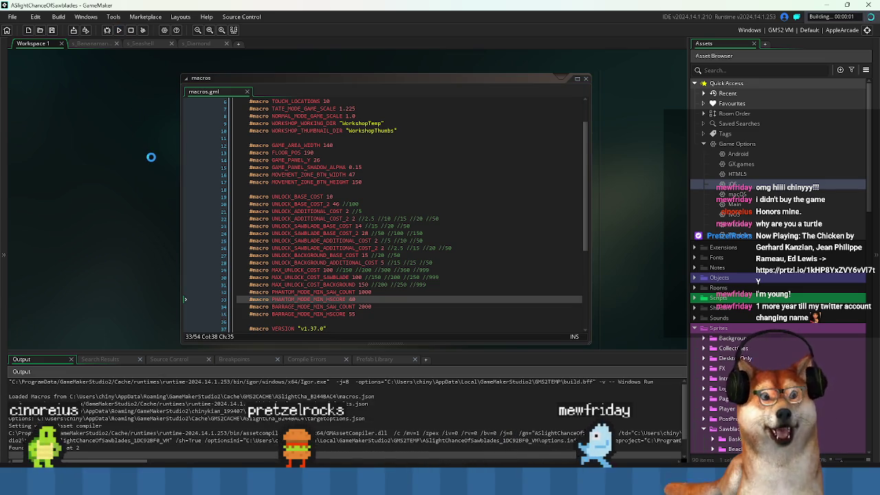
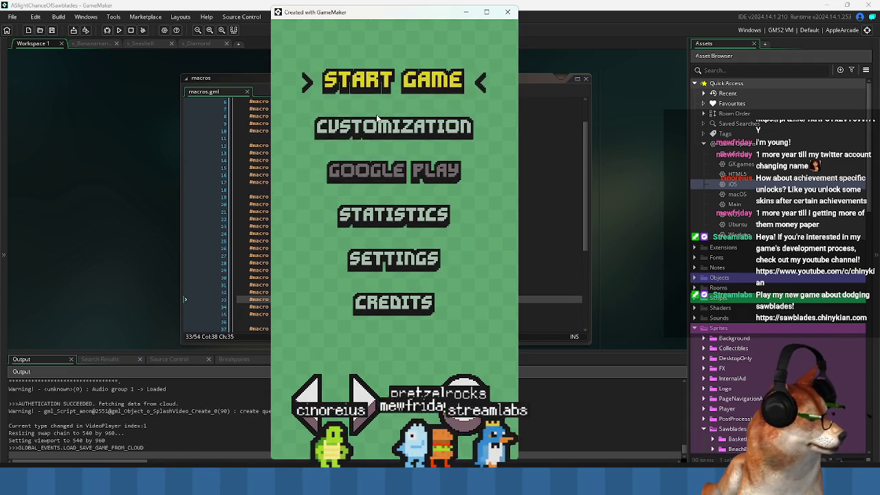
# Page through the game's customization screens, from the character picker to the last page
pyautogui.click(371, 131)
pyautogui.press('Right')
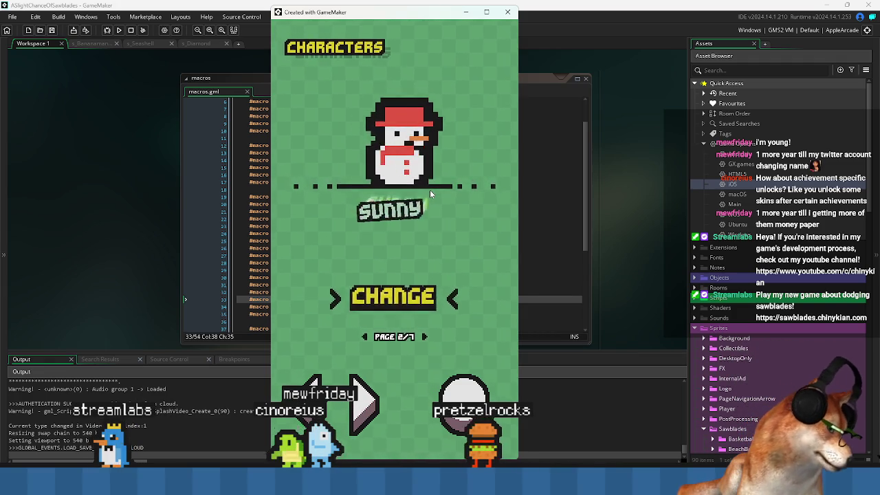
pyautogui.click(429, 189)
pyautogui.press('Left')
pyautogui.press('Escape')
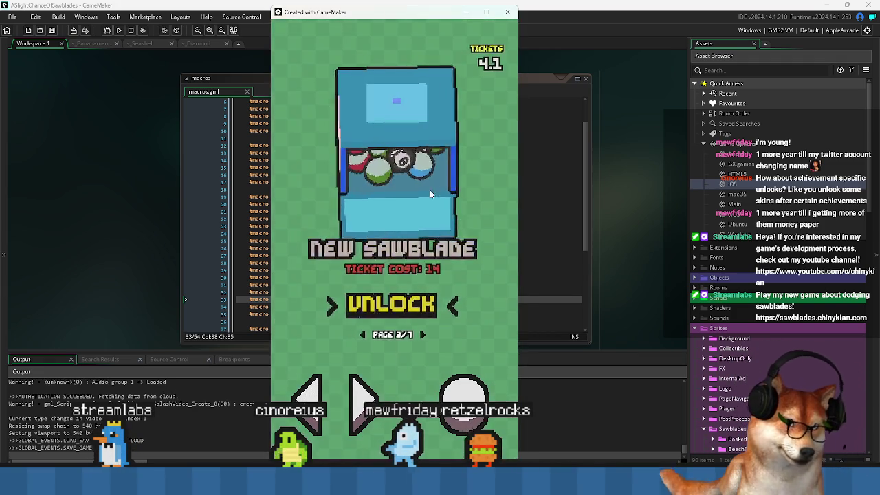
pyautogui.press('Right')
pyautogui.press('Right')
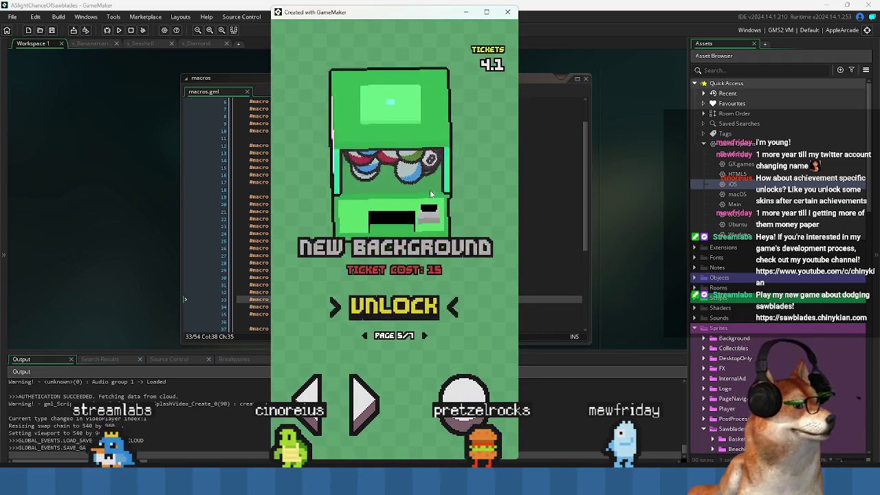
pyautogui.press('Right')
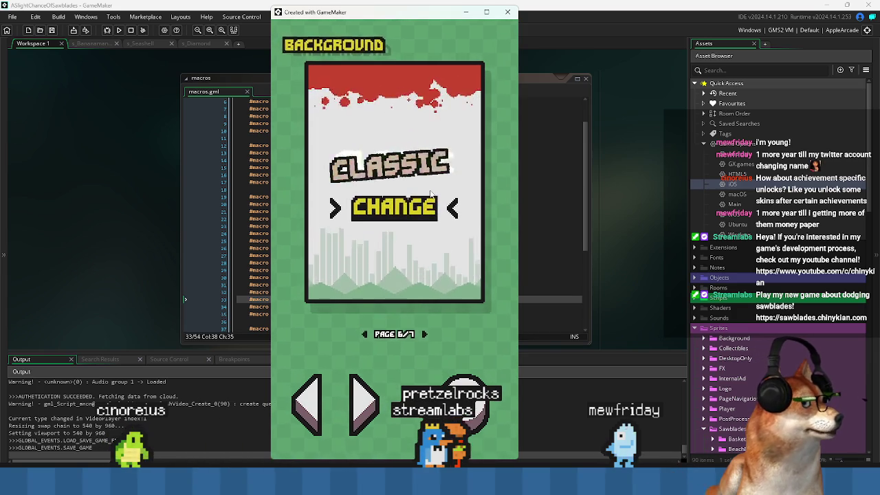
pyautogui.press('Right')
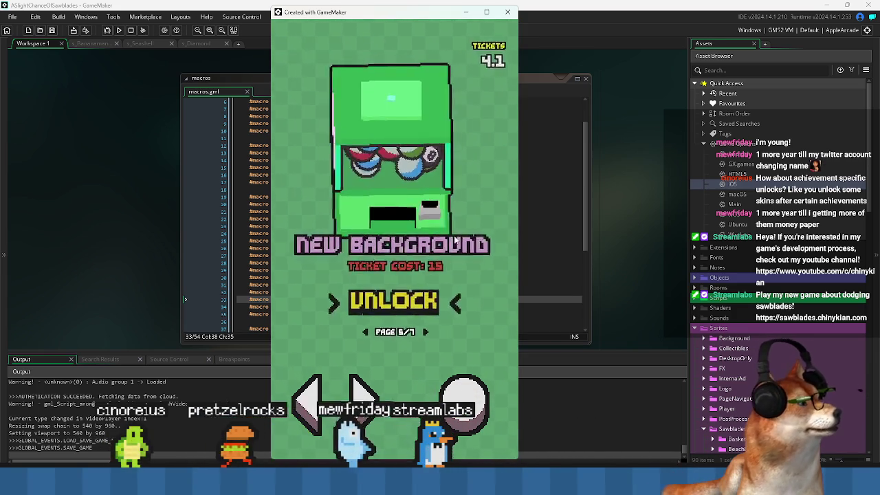
pyautogui.press('Down')
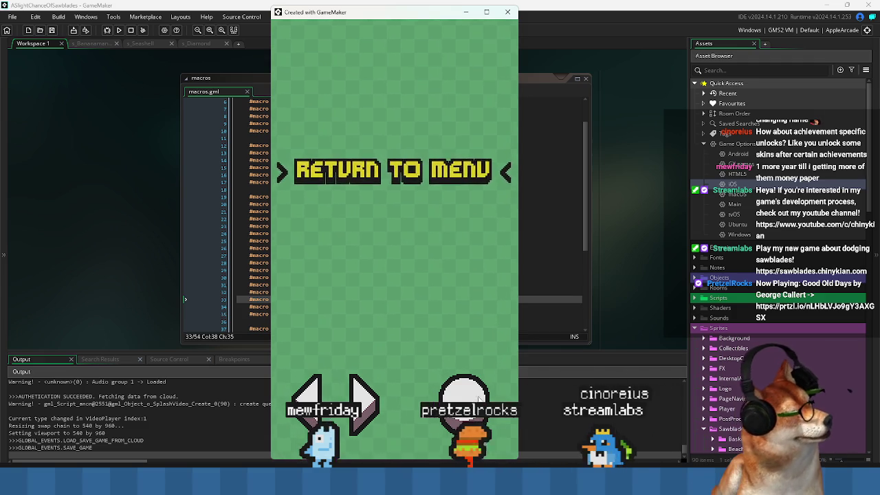
# Return to the game's main menu, then close the game window and refocus the macros code
pyautogui.press('Return')
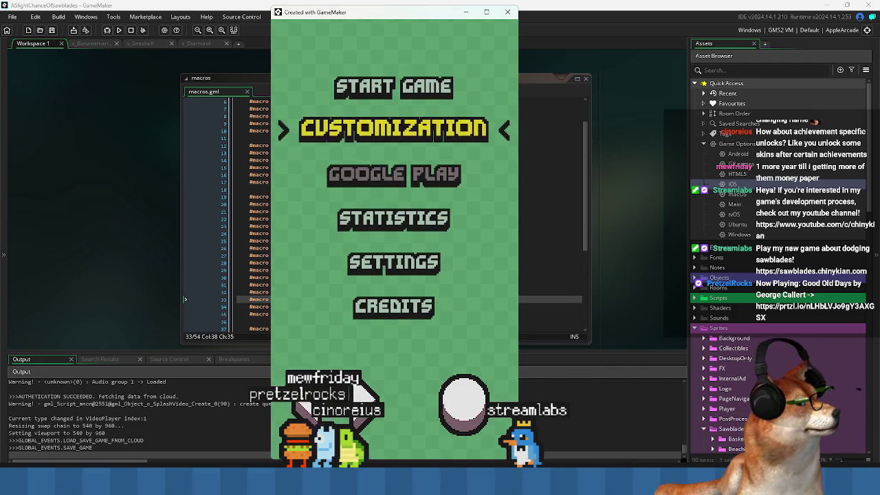
pyautogui.press('Up')
pyautogui.press('Up')
pyautogui.press('Up')
pyautogui.press('Up')
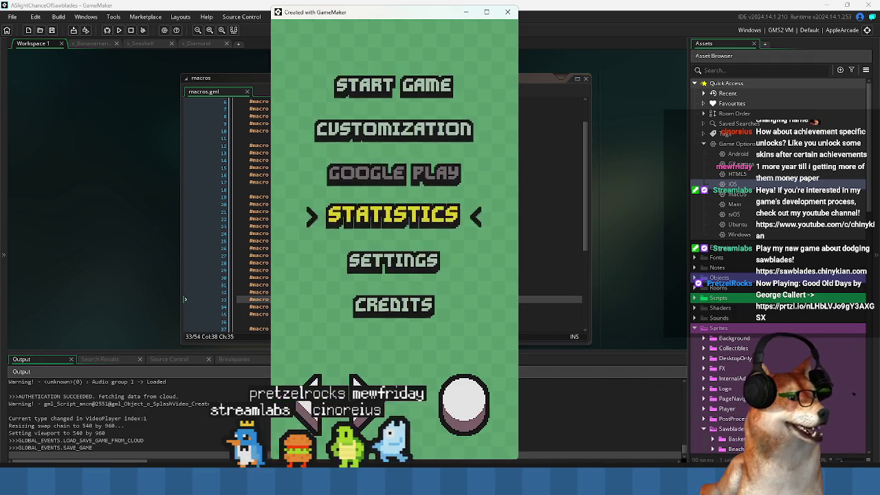
pyautogui.press('Up')
pyautogui.press('Up')
pyautogui.press('Up')
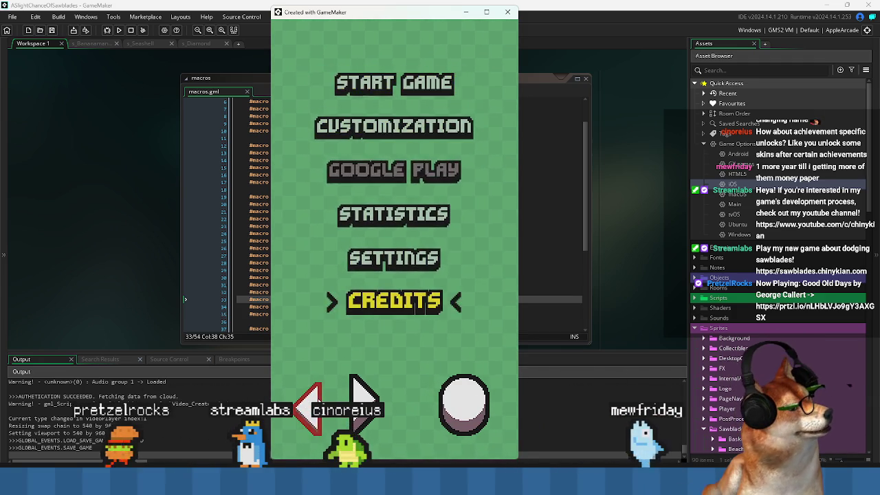
pyautogui.press('Up')
pyautogui.press('Up')
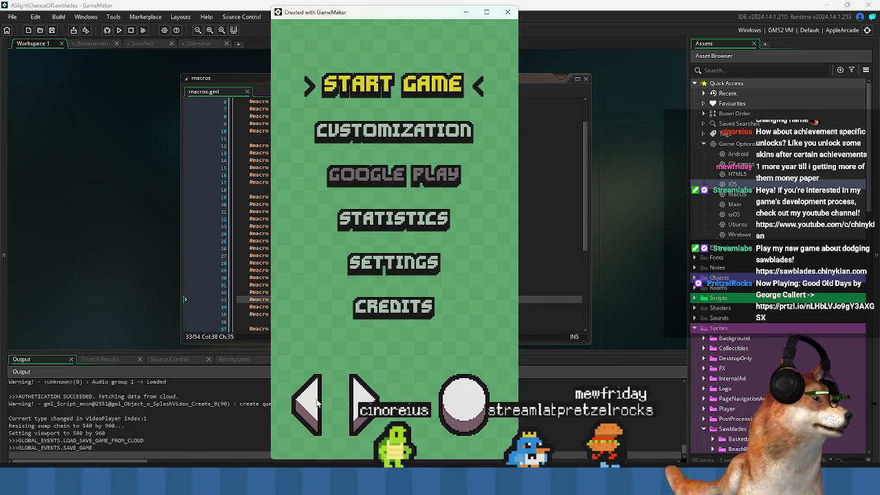
pyautogui.click(509, 12)
pyautogui.click(447, 191)
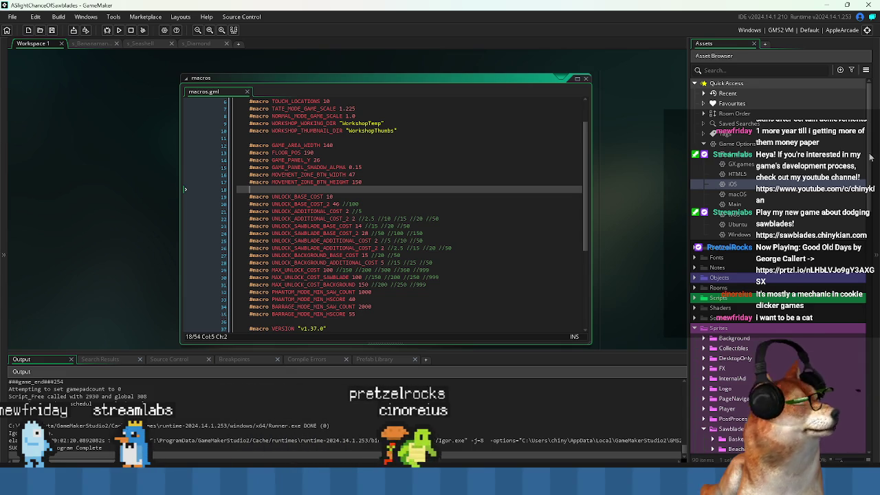
# Switch the build configuration from AppleArcade to Default
pyautogui.click(523, 219)
pyautogui.click(450, 184)
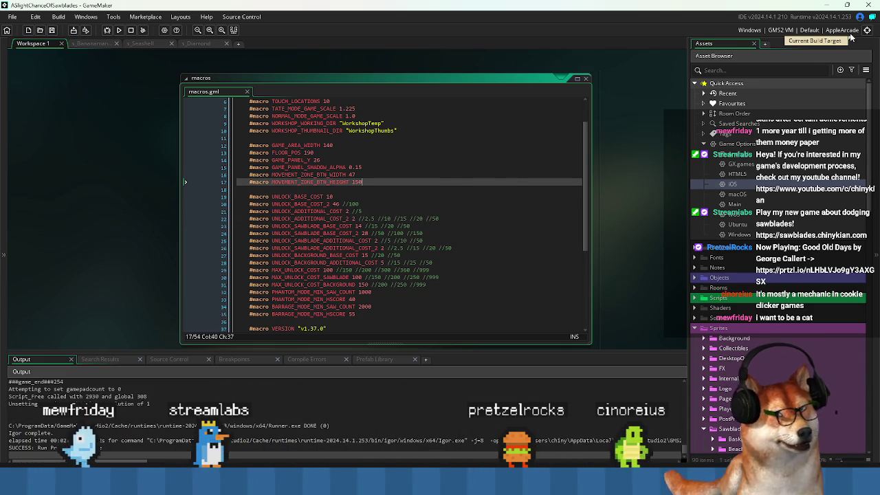
pyautogui.click(850, 32)
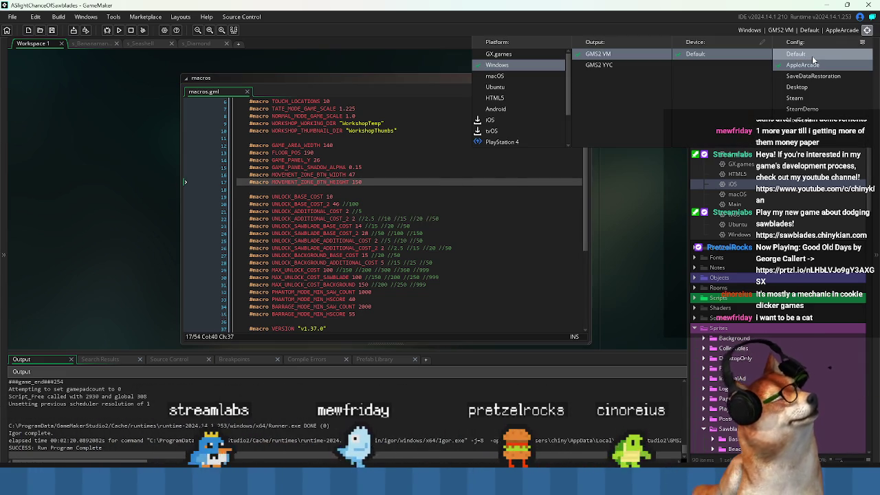
pyautogui.click(812, 55)
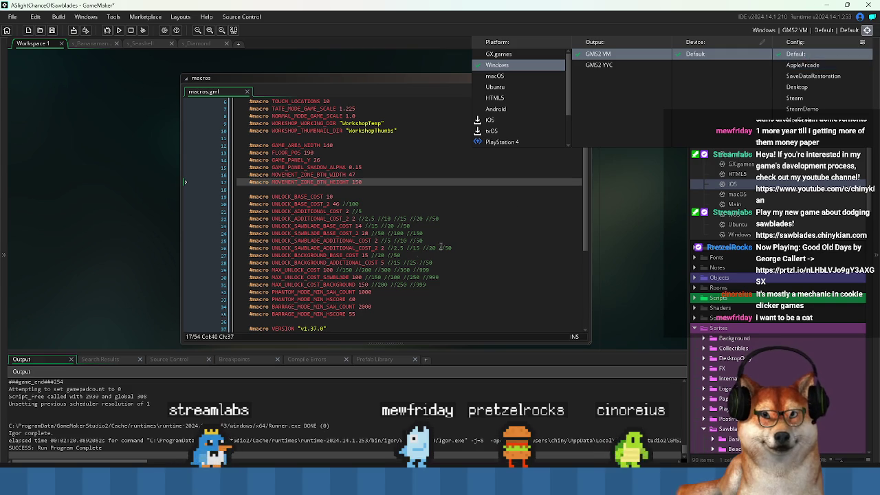
pyautogui.click(484, 236)
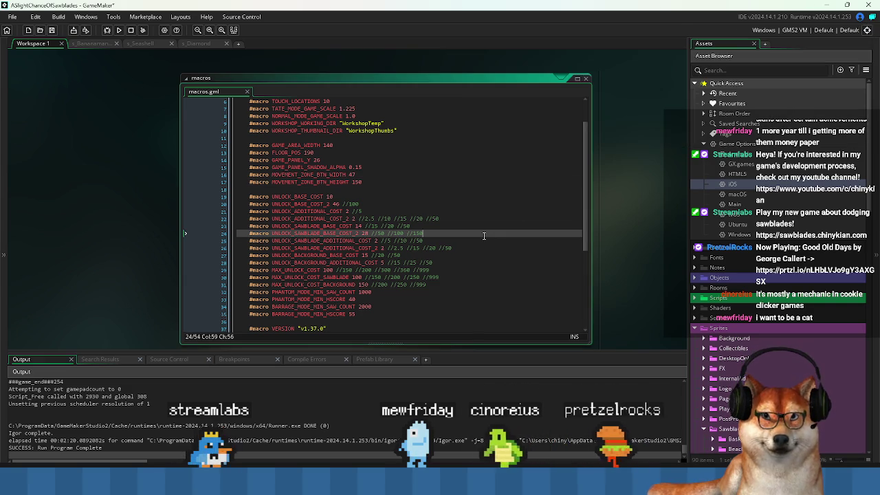
# Test-run the game with the Default configuration, then close its window
pyautogui.click(118, 31)
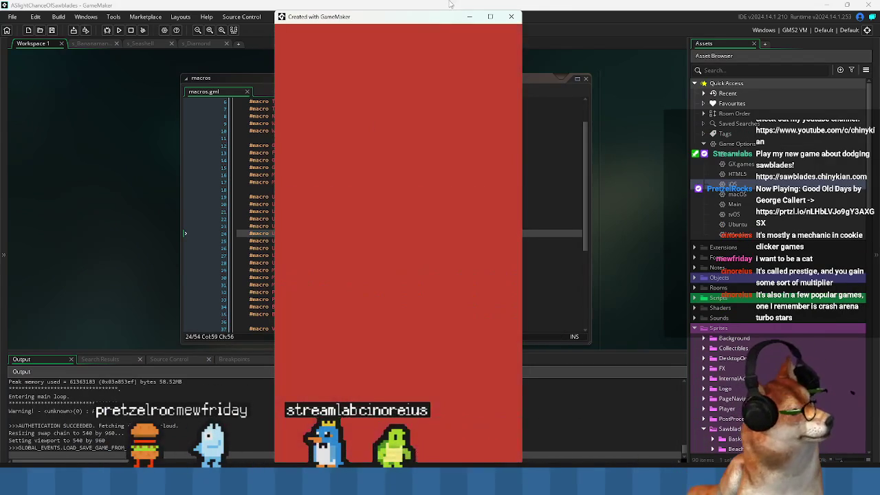
pyautogui.click(506, 15)
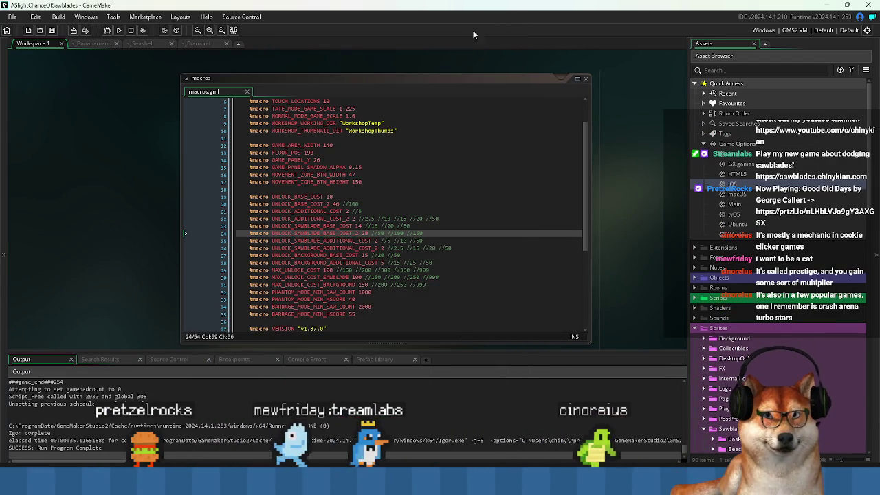
pyautogui.click(408, 186)
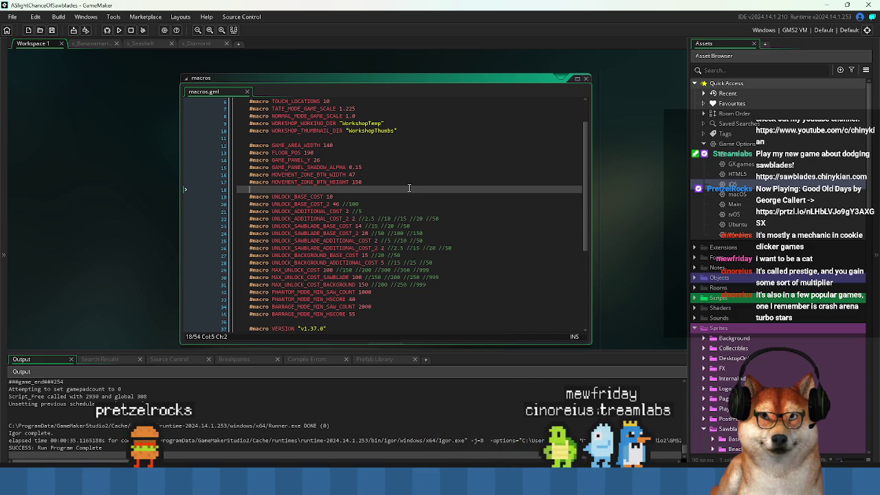
# Delete the old save.dat and cloudsavegame from the save folder
pyautogui.moveTo(403, 446)
pyautogui.click(385, 418)
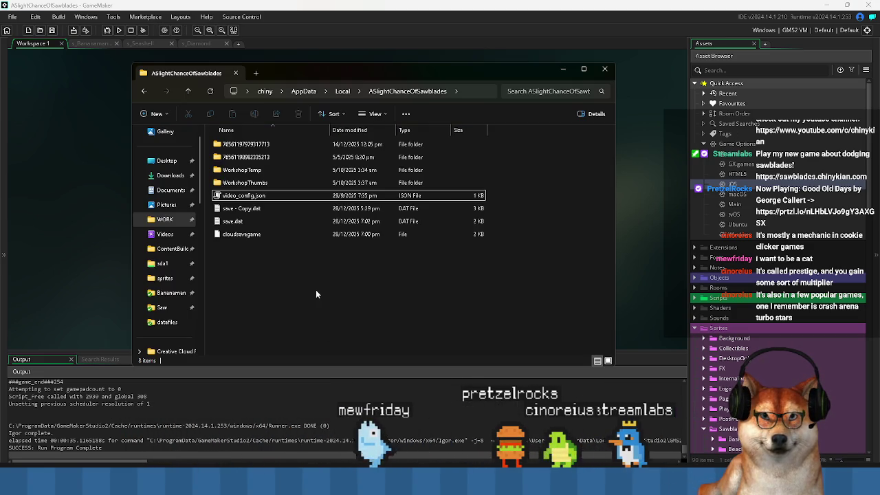
pyautogui.click(275, 208)
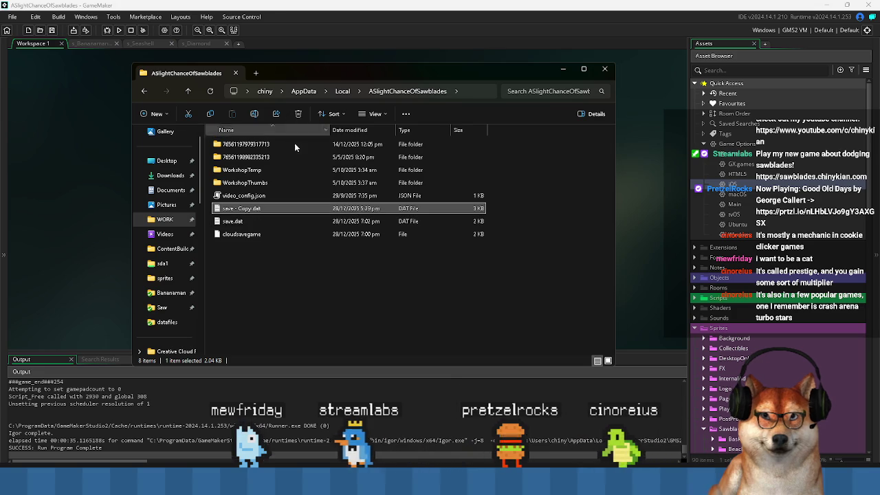
pyautogui.moveTo(258, 275); pyautogui.dragTo(223, 226)
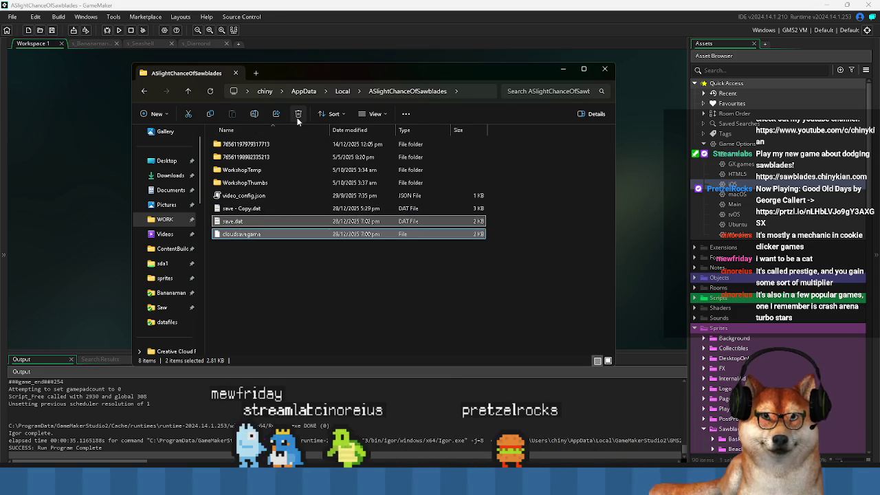
pyautogui.press('Delete')
# Rename the copied save file to save.dat
pyautogui.press('F2')
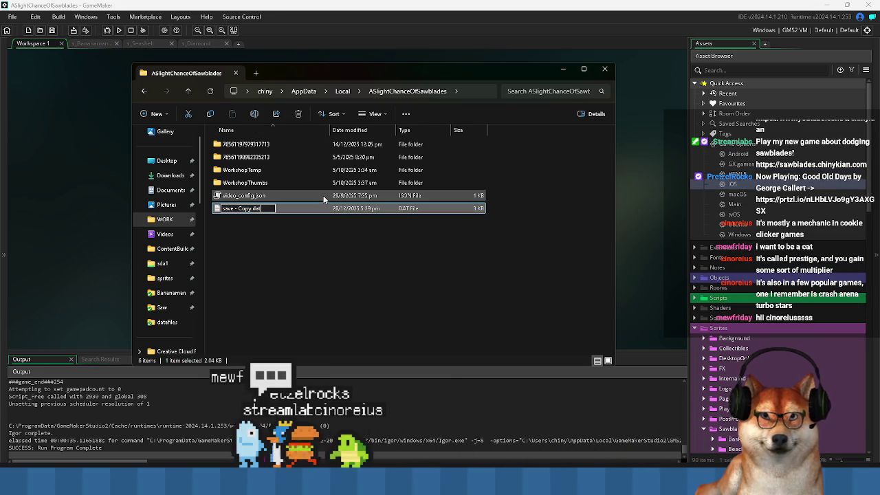
pyautogui.write('save')
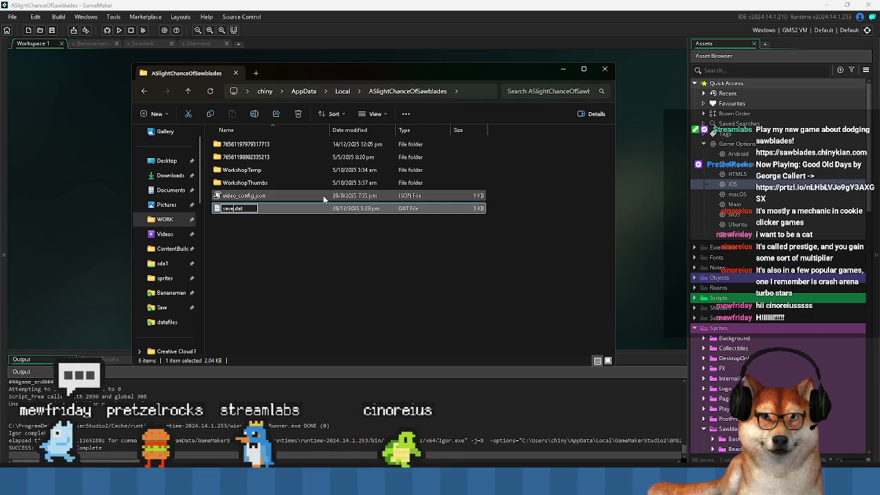
pyautogui.press('Return')
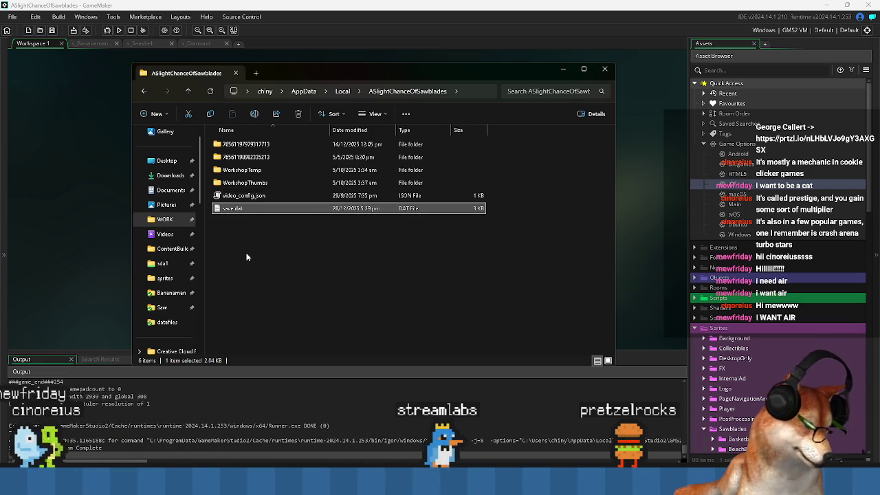
# Open save.dat in Notepad via Open with
pyautogui.rightClick(279, 214)
pyautogui.click(442, 284)
pyautogui.click(233, 209)
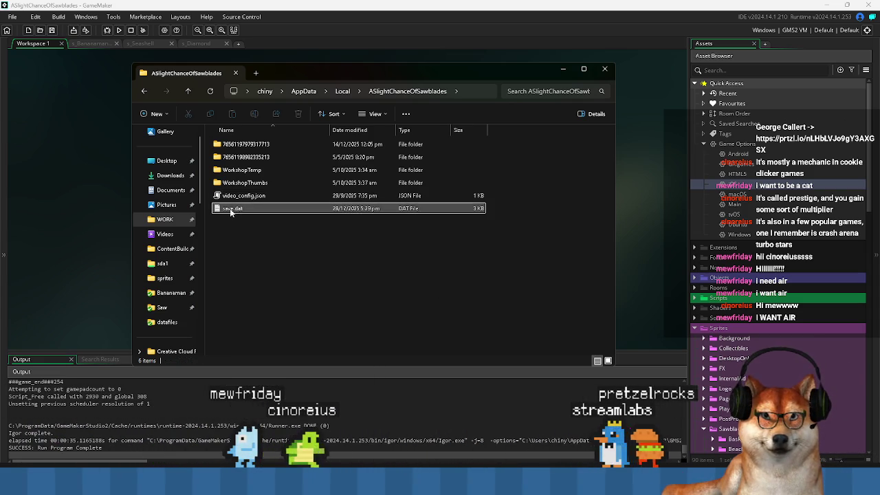
pyautogui.rightClick(233, 211)
pyautogui.moveTo(264, 260)
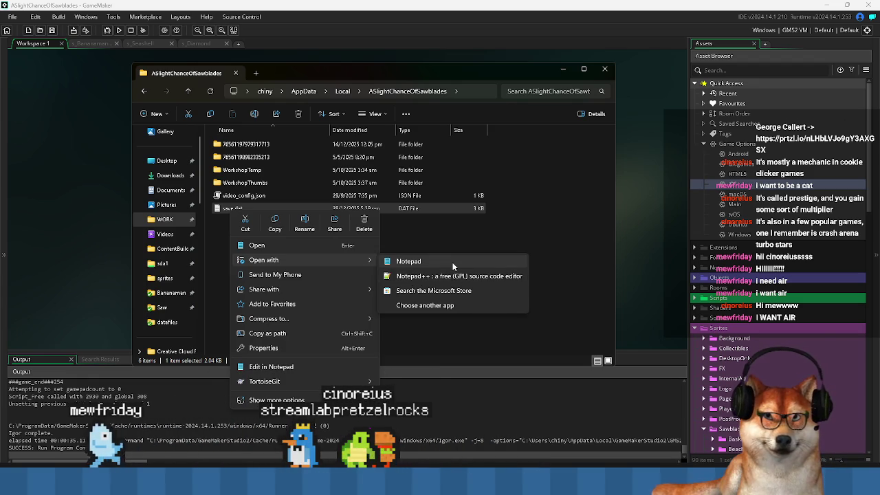
pyautogui.click(409, 262)
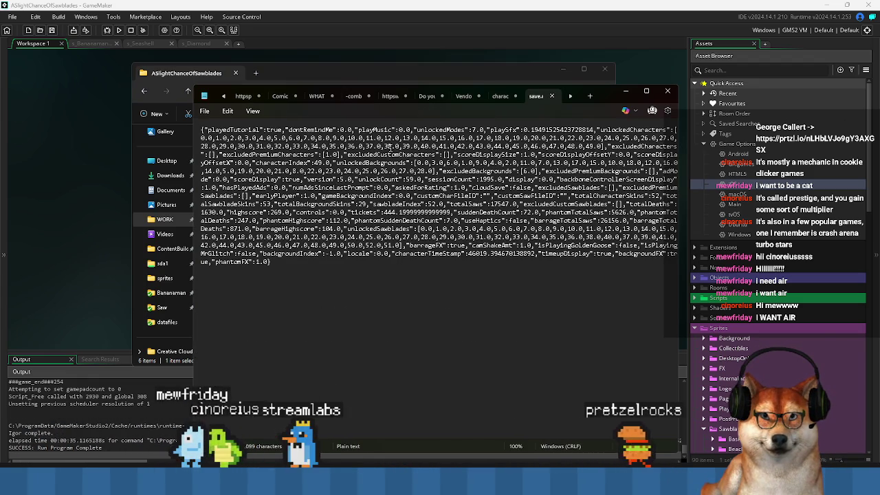
# Remove character 49.0 from unlockedCharacters, close the save.dat tab, and rerun the game with F5
pyautogui.moveTo(603, 98)
pyautogui.mouseDown()
pyautogui.moveTo(600, 283)
pyautogui.moveTo(549, 117)
pyautogui.mouseUp()
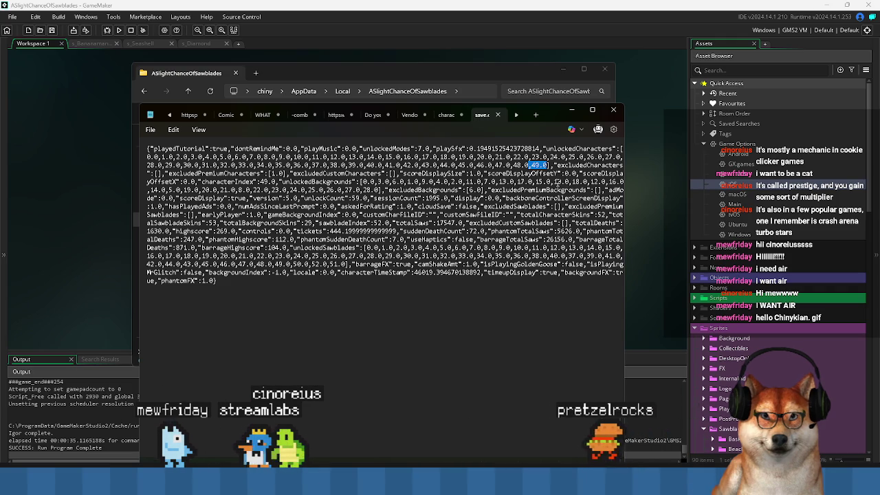
pyautogui.press('BackSpace')
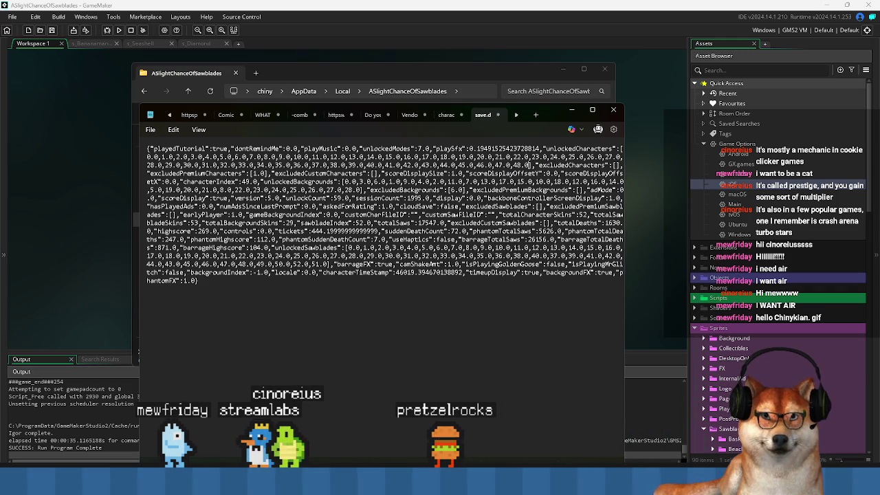
pyautogui.click(498, 114)
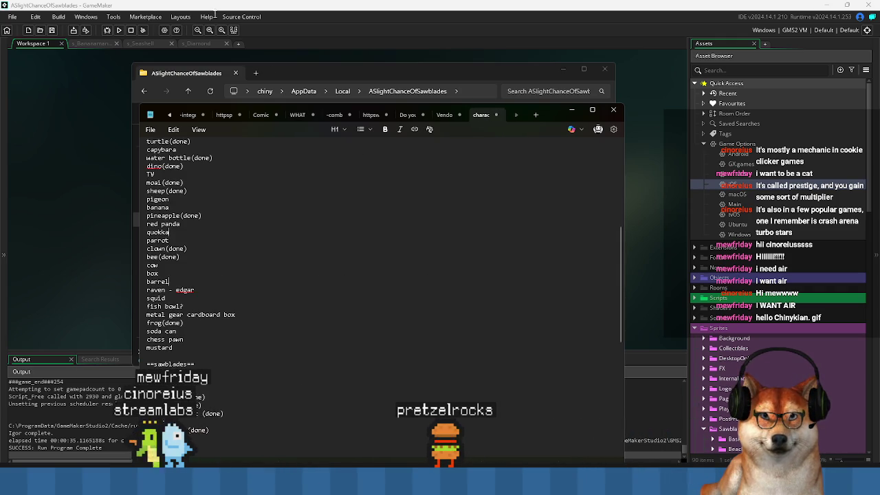
pyautogui.click(238, 226)
pyautogui.press('F5')
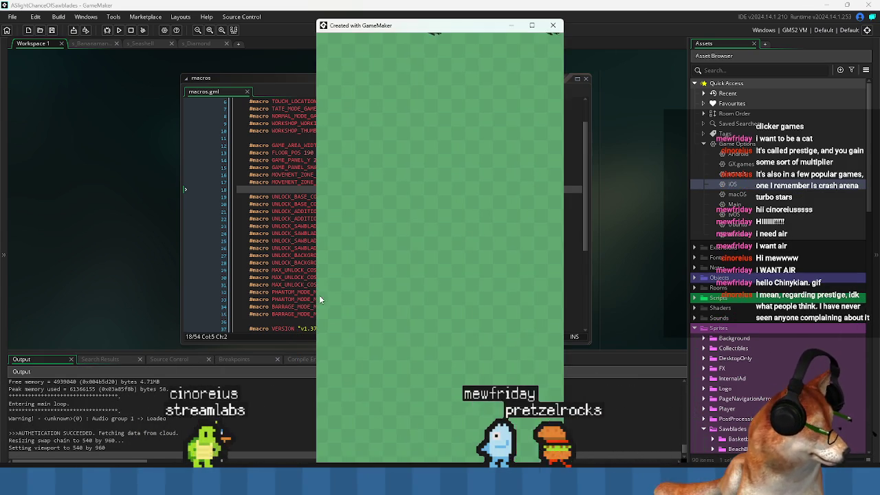
# Open Customization in the running game, page through the unlocks, close the game, and minimize GameMaker
pyautogui.moveTo(441, 27); pyautogui.dragTo(432, 25)
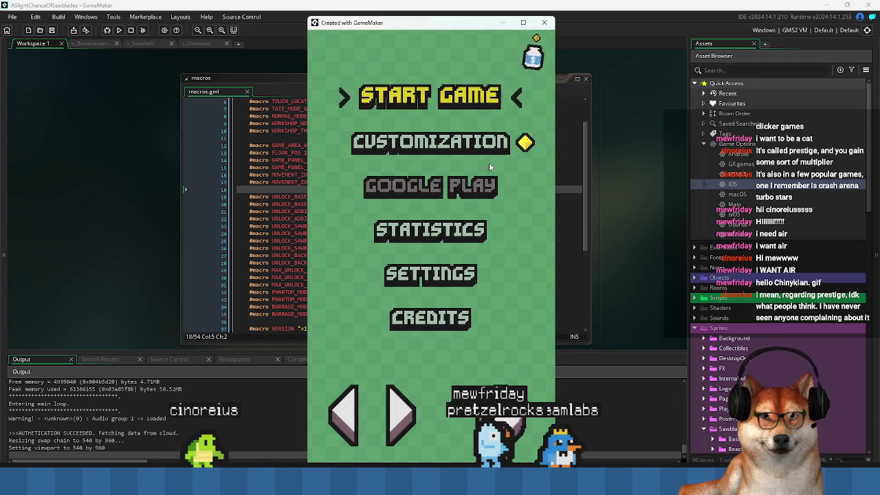
pyautogui.press('Down')
pyautogui.press('Return')
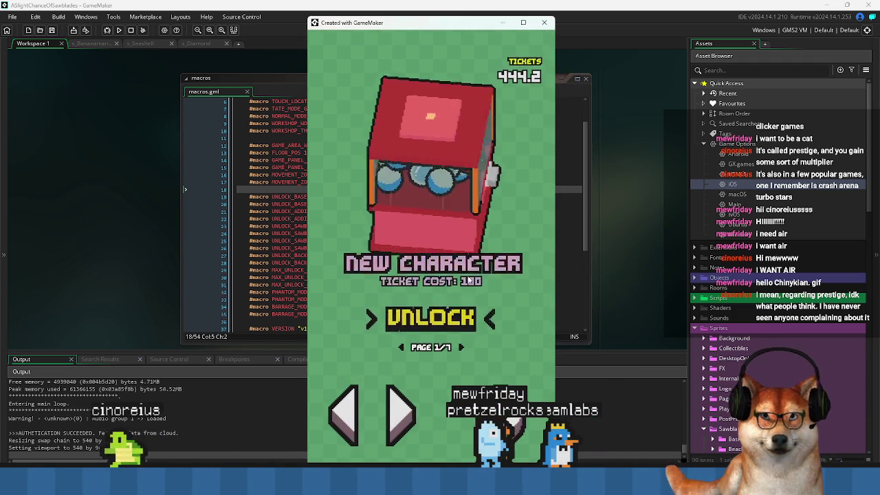
pyautogui.press('Right')
pyautogui.press('Right')
pyautogui.press('Right')
pyautogui.click(403, 406)
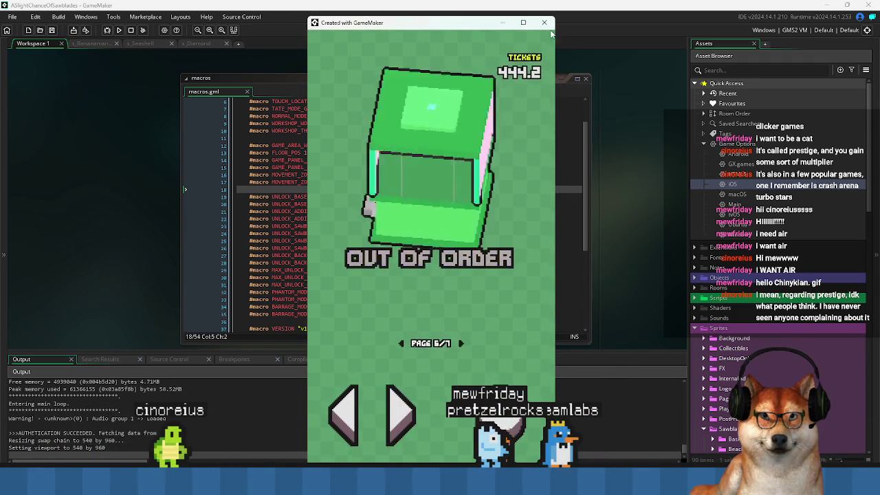
pyautogui.click(544, 22)
pyautogui.click(829, 5)
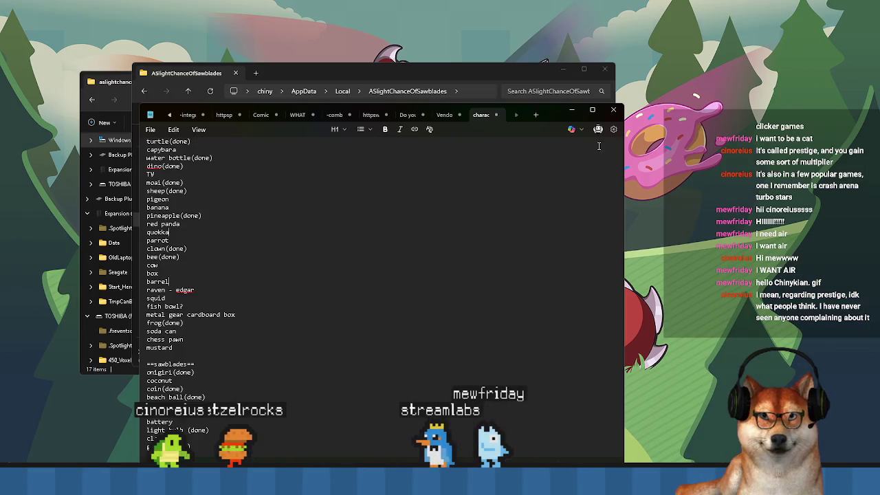
# Minimize the Notepad and Explorer windows and turn on desktop icons
pyautogui.click(571, 110)
pyautogui.click(563, 68)
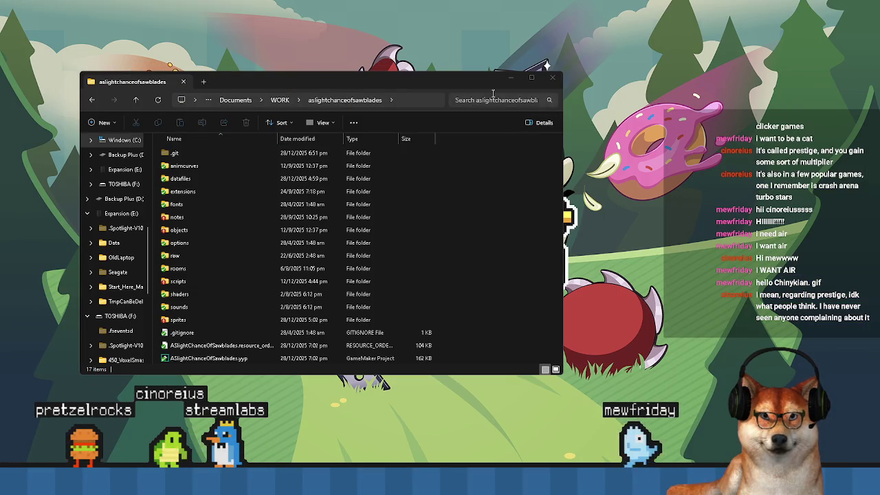
pyautogui.click(520, 82)
pyautogui.rightClick(484, 112)
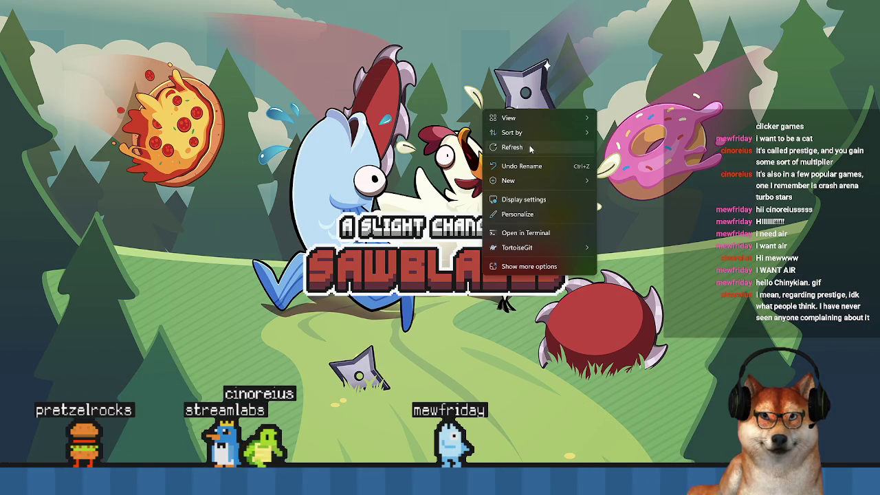
pyautogui.moveTo(532, 118)
pyautogui.click(639, 198)
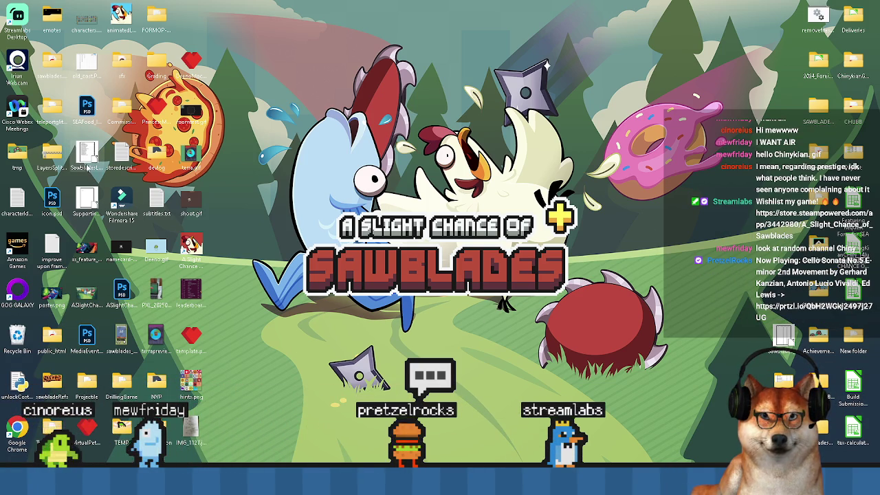
# Hide the desktop icons again and bring the project folder window forward
pyautogui.moveTo(430, 481)
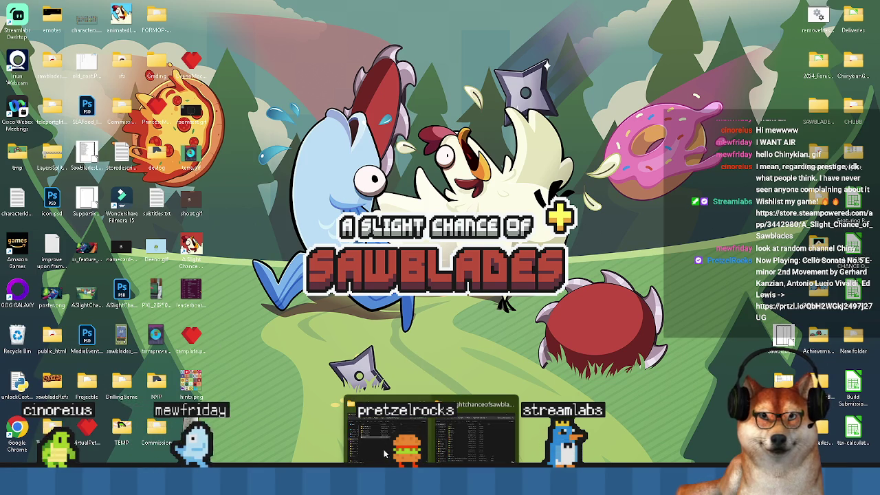
pyautogui.click(385, 456)
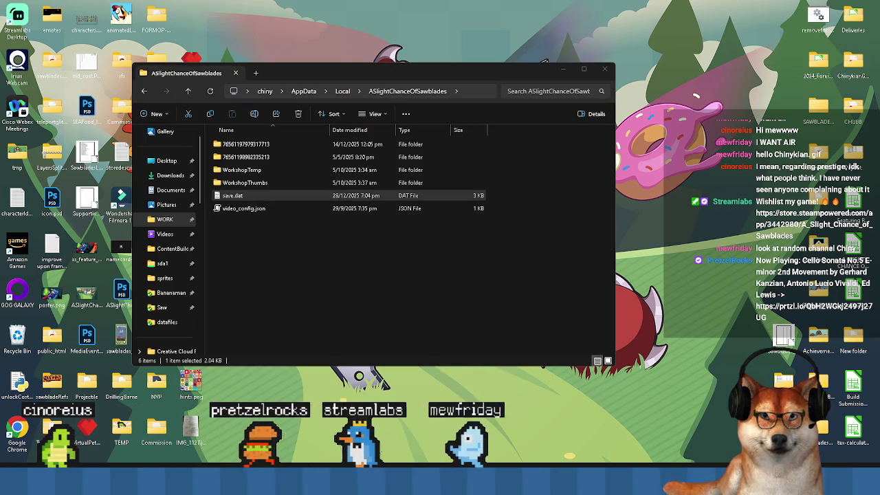
pyautogui.rightClick(375, 445)
pyautogui.moveTo(442, 289)
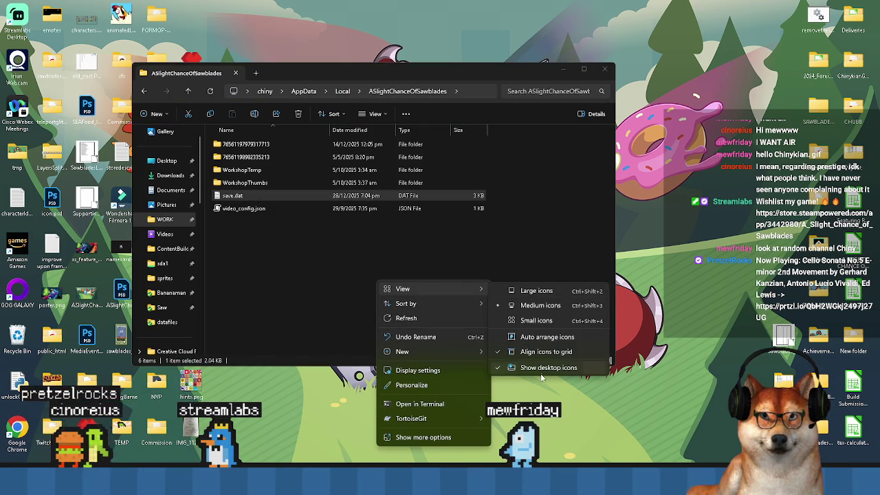
pyautogui.click(541, 368)
pyautogui.moveTo(430, 481)
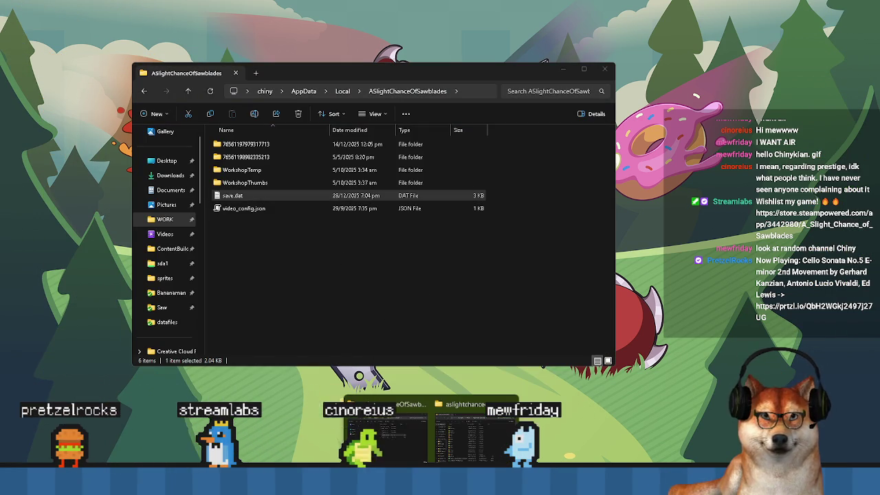
pyautogui.click(474, 430)
# Open the raw folder and look inside its docs and tools subfolders
pyautogui.doubleClick(184, 262)
pyautogui.doubleClick(183, 179)
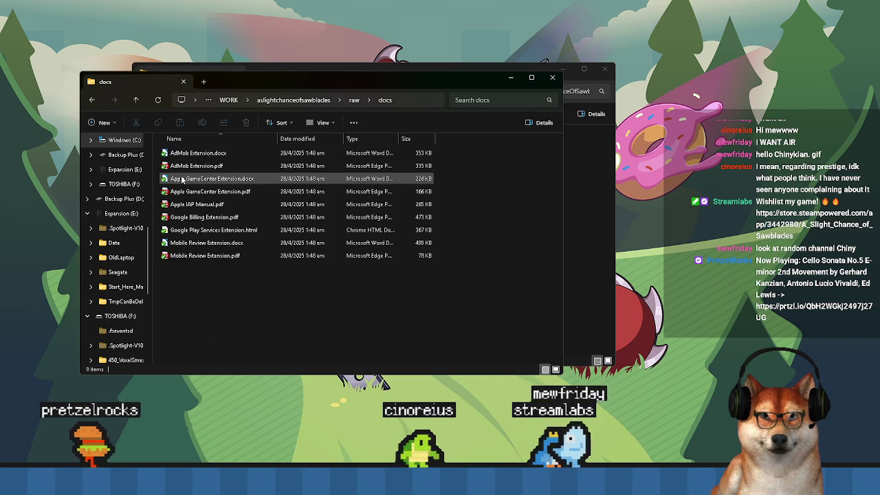
pyautogui.click(354, 100)
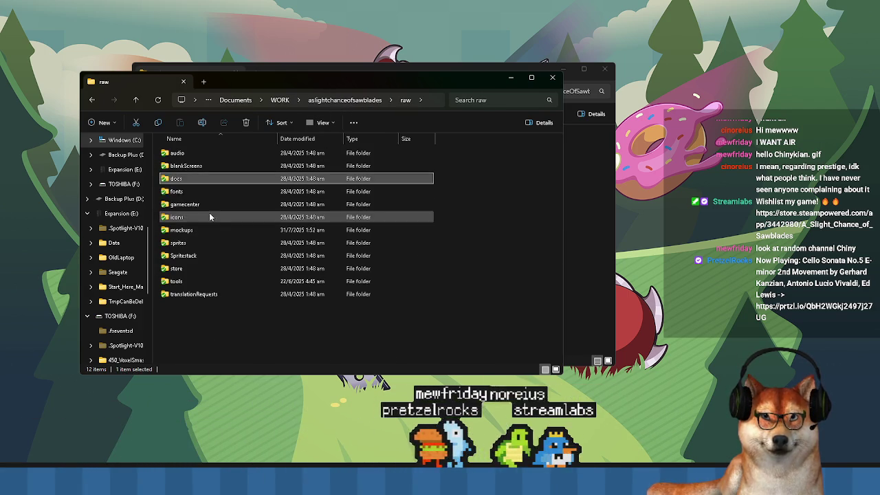
pyautogui.doubleClick(191, 286)
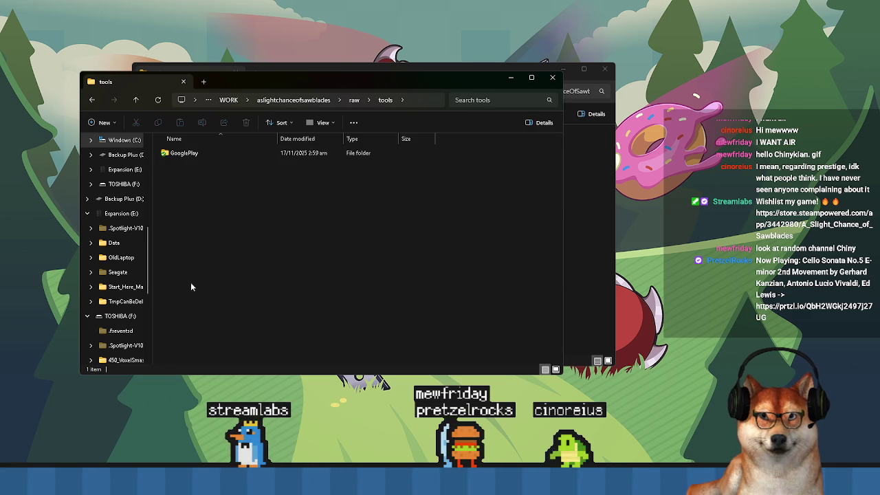
pyautogui.click(352, 101)
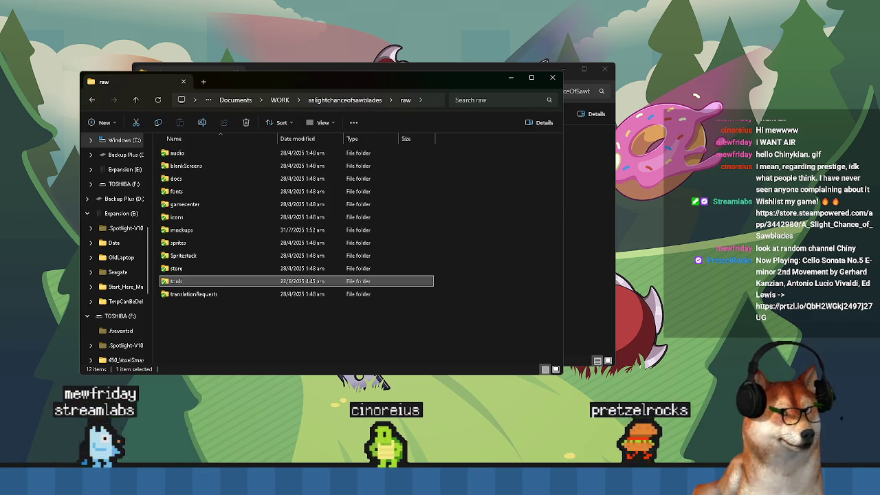
pyautogui.hotkey('alt', 'Tab')
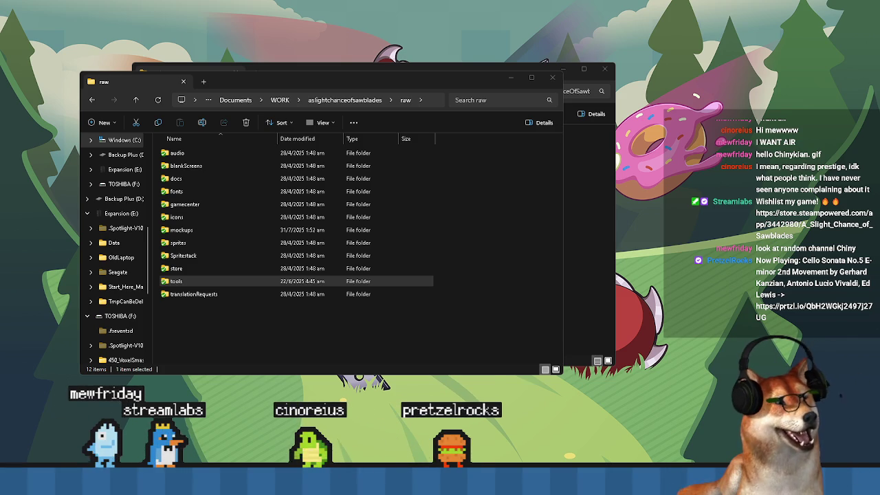
pyautogui.hotkey('alt', 'Tab')
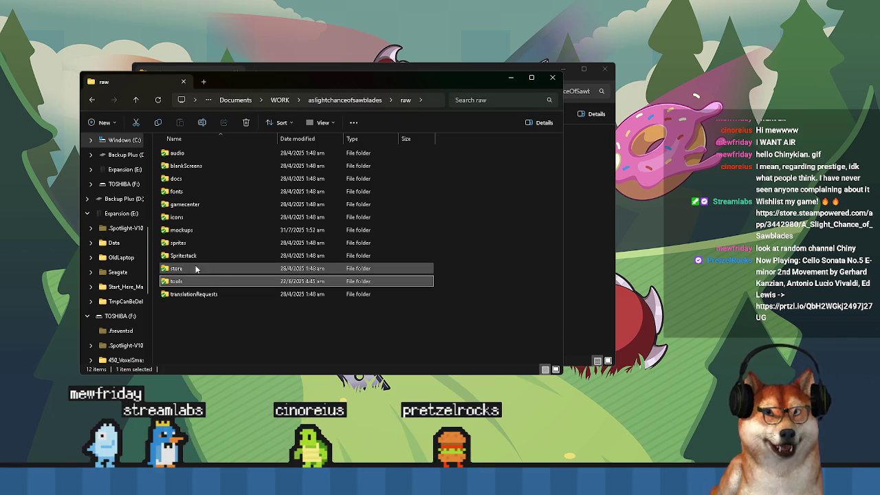
# Look through raw's Spritestack, icons, gamecenter and store subfolders
pyautogui.doubleClick(189, 255)
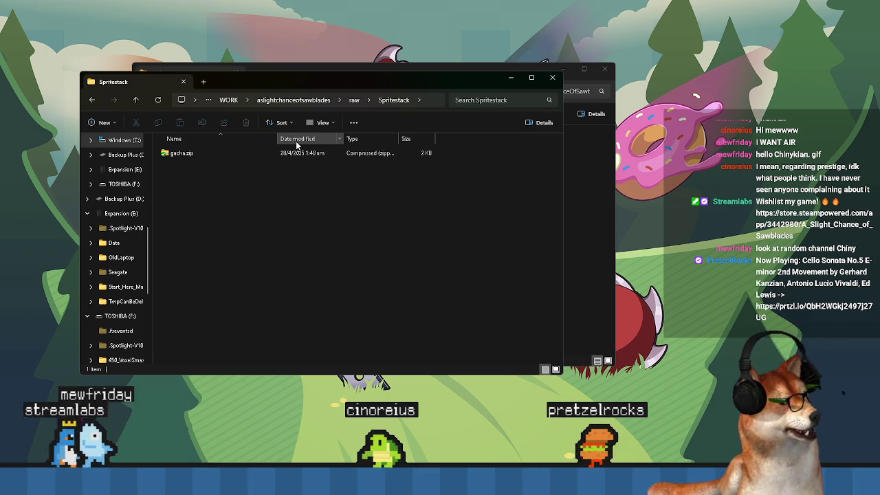
pyautogui.click(355, 101)
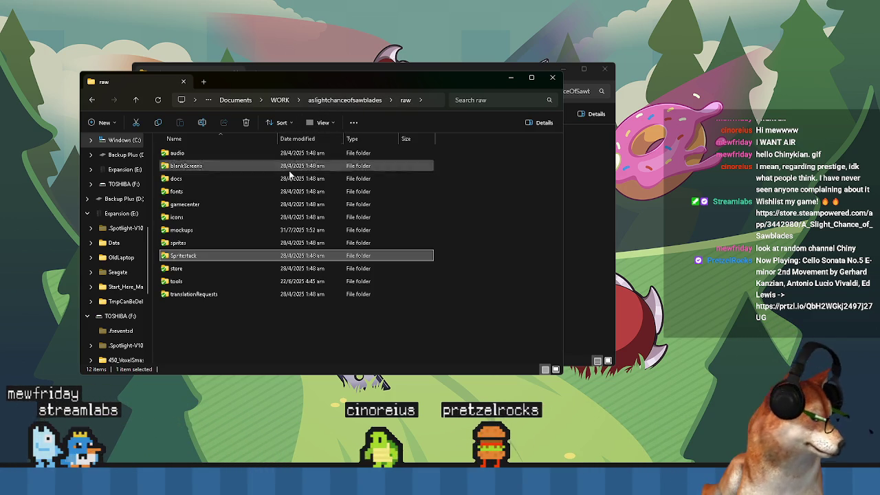
pyautogui.doubleClick(178, 217)
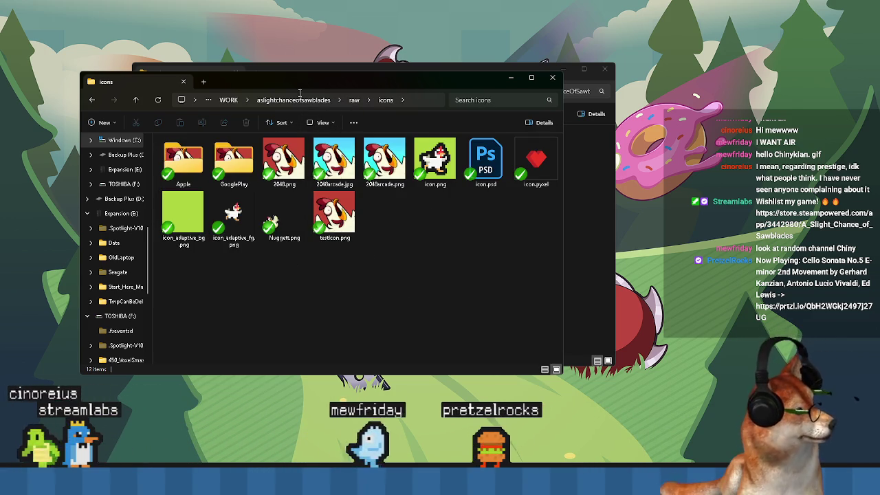
pyautogui.click(356, 100)
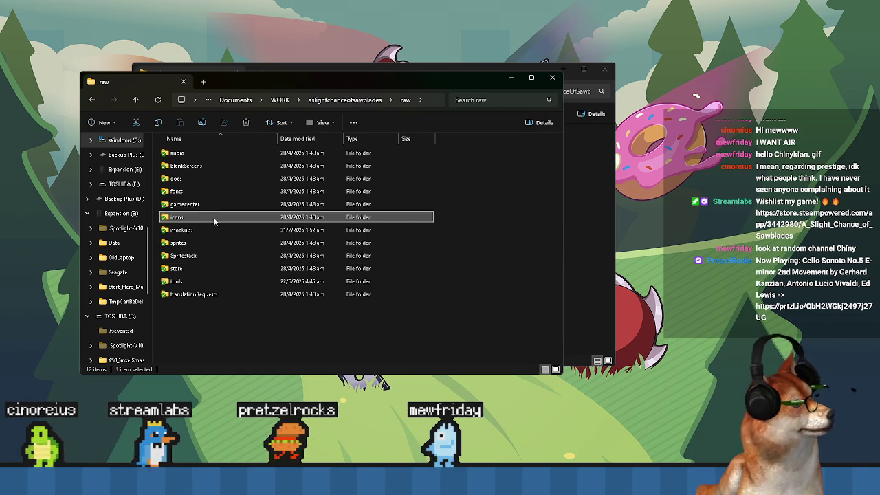
pyautogui.doubleClick(199, 199)
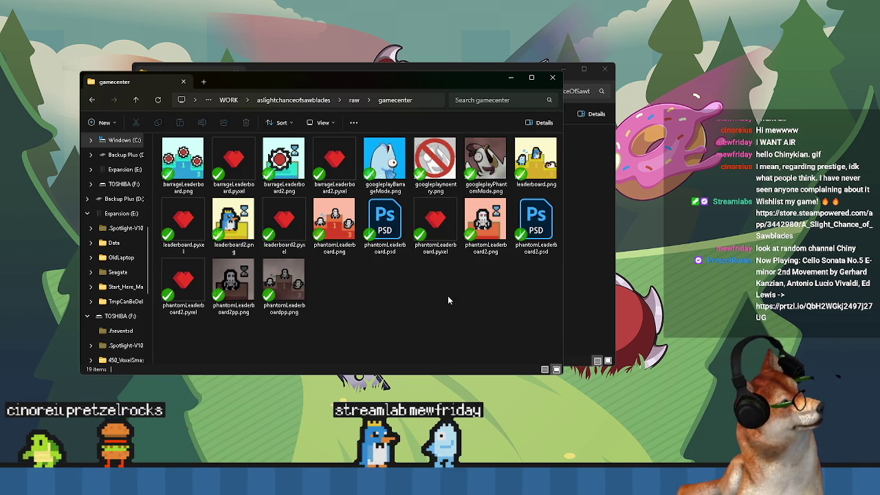
pyautogui.click(353, 100)
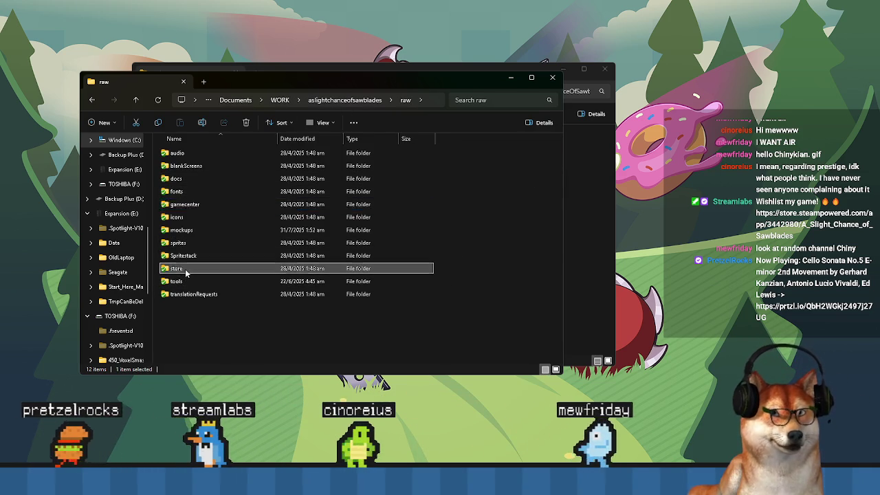
pyautogui.doubleClick(184, 270)
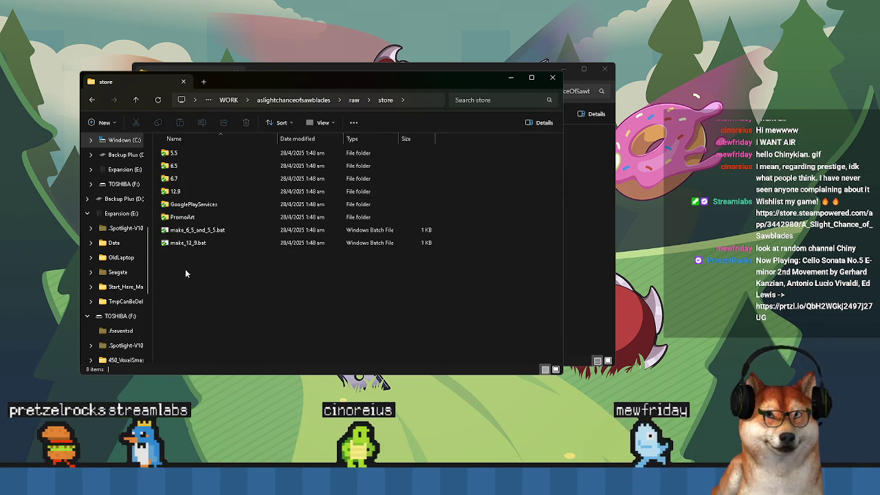
pyautogui.click(354, 99)
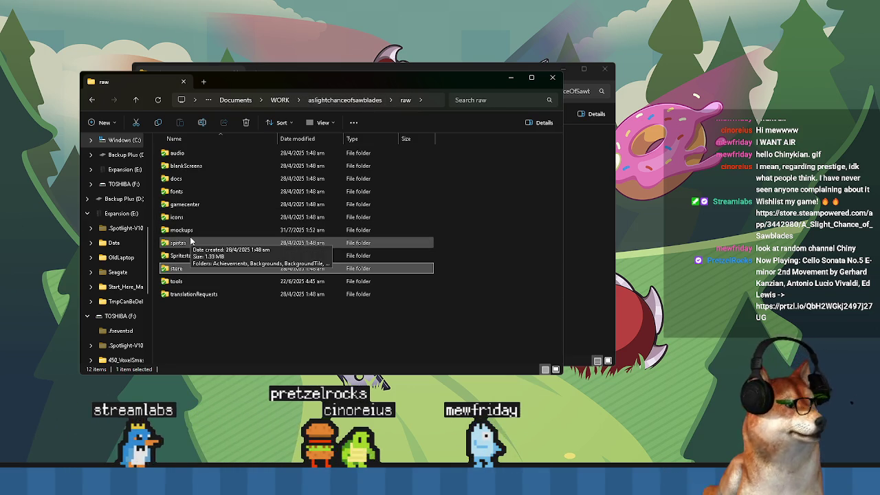
# Show the desktop icons again
pyautogui.rightClick(258, 238)
pyautogui.moveTo(301, 248)
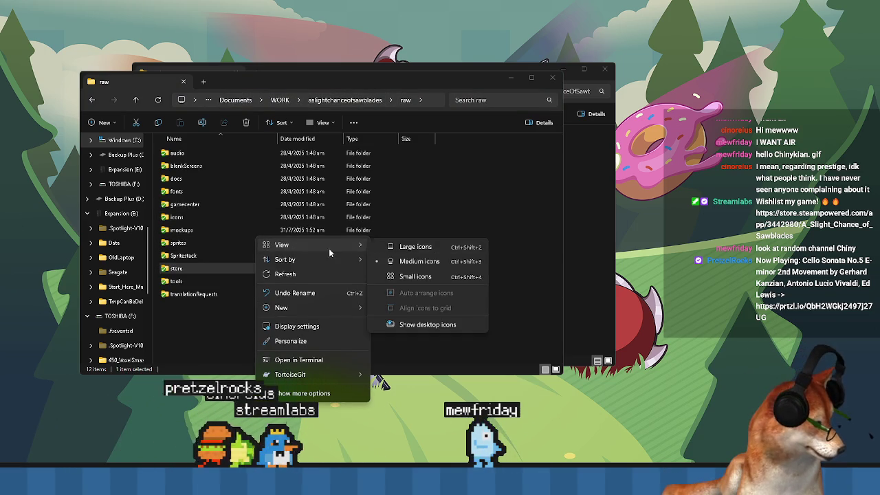
pyautogui.click(410, 323)
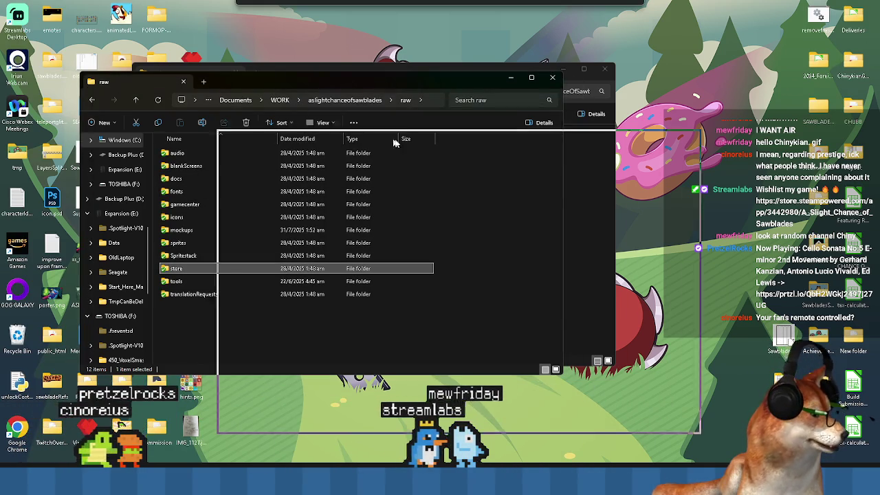
# Minimize the AppData save folder and move the raw folder window up and left
pyautogui.moveTo(255, 79); pyautogui.dragTo(425, 146)
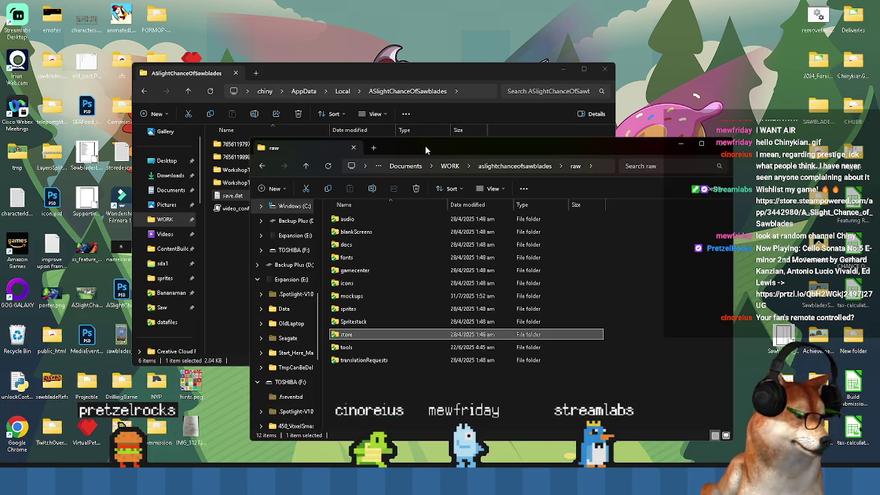
pyautogui.click(412, 80)
pyautogui.click(563, 69)
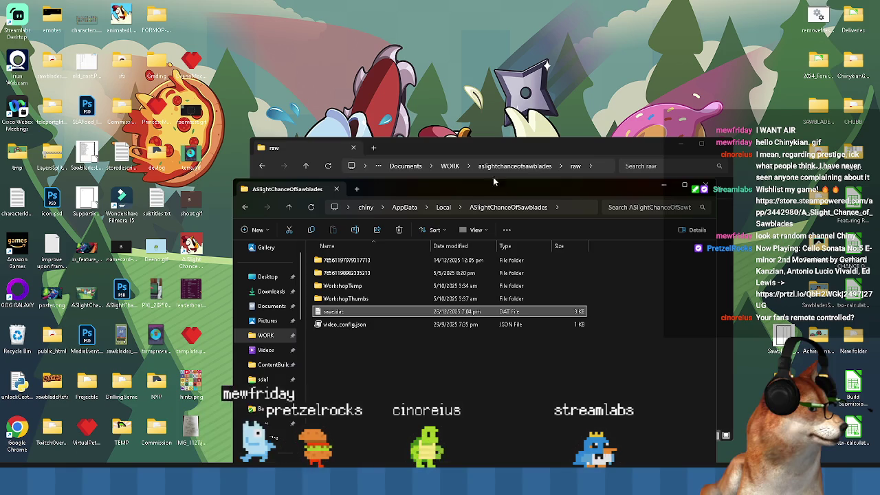
pyautogui.click(479, 150)
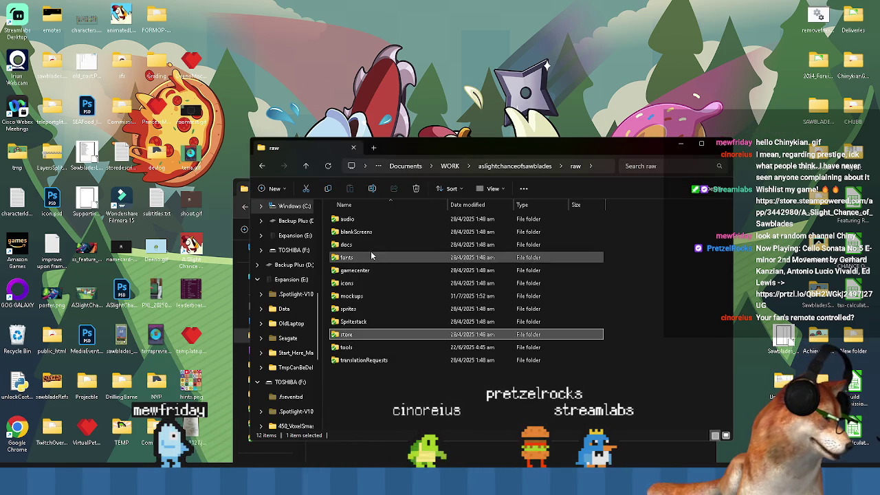
pyautogui.moveTo(404, 149)
pyautogui.mouseDown()
pyautogui.moveTo(389, 144)
pyautogui.moveTo(370, 100)
pyautogui.mouseUp()
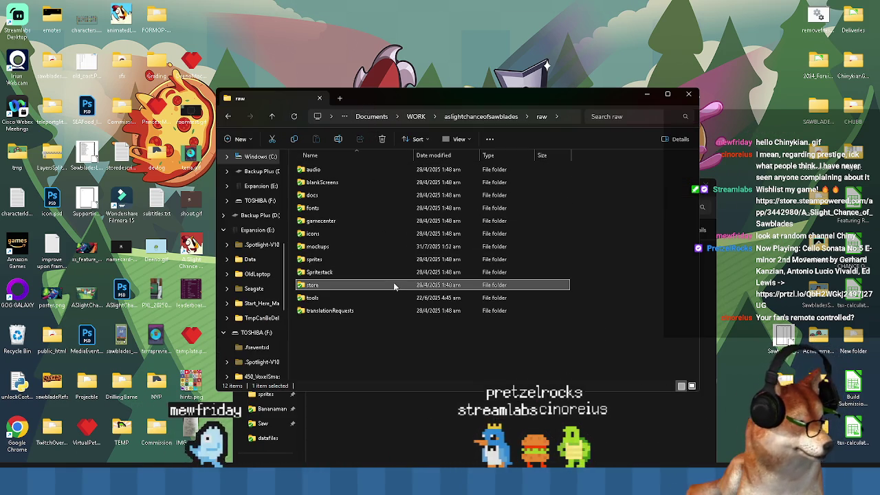
# Clear the store folder selection and arrange the raw and ASlightChanceOfSawblades windows into view
pyautogui.moveTo(393, 285)
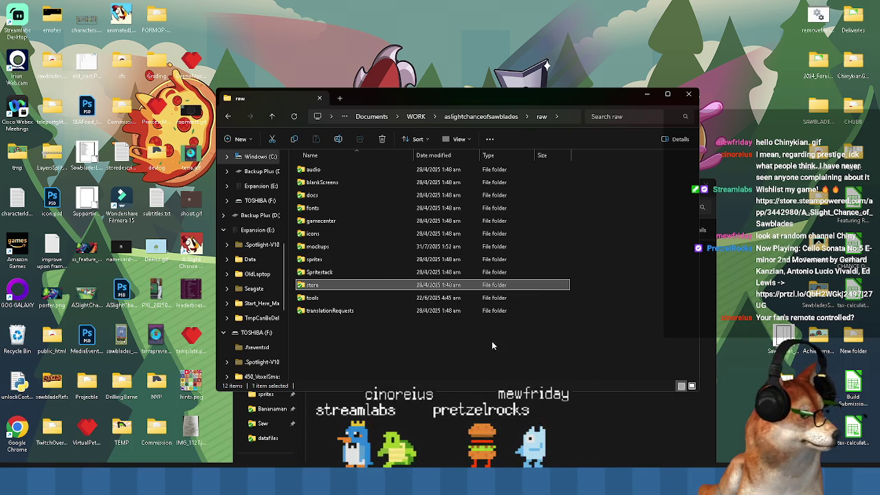
pyautogui.click(358, 352)
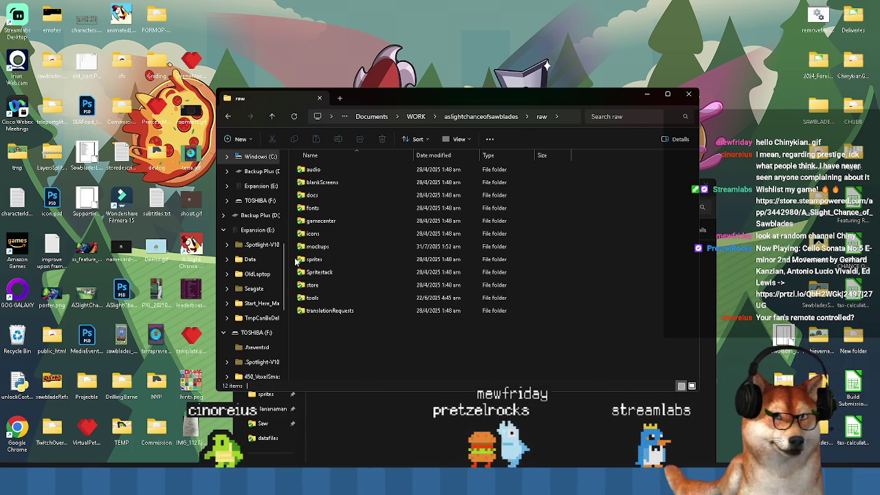
pyautogui.click(85, 204)
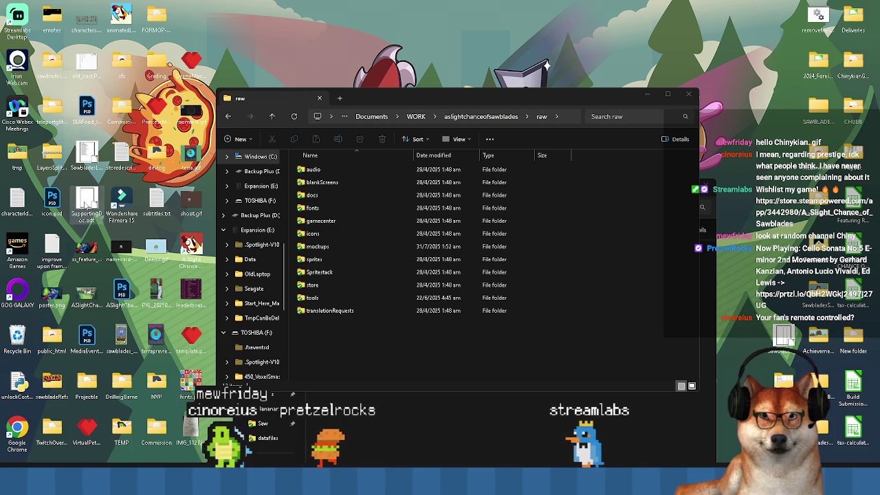
pyautogui.click(90, 158)
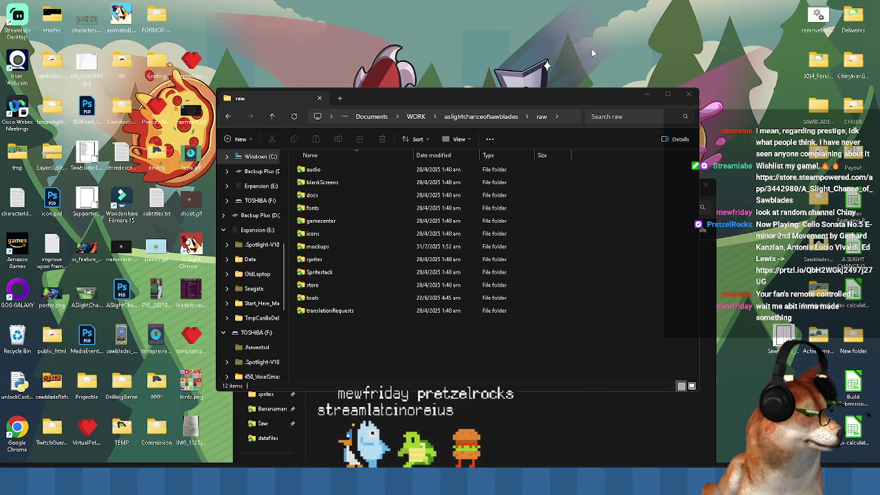
pyautogui.moveTo(588, 98); pyautogui.dragTo(442, 48)
pyautogui.moveTo(601, 192); pyautogui.dragTo(442, 140)
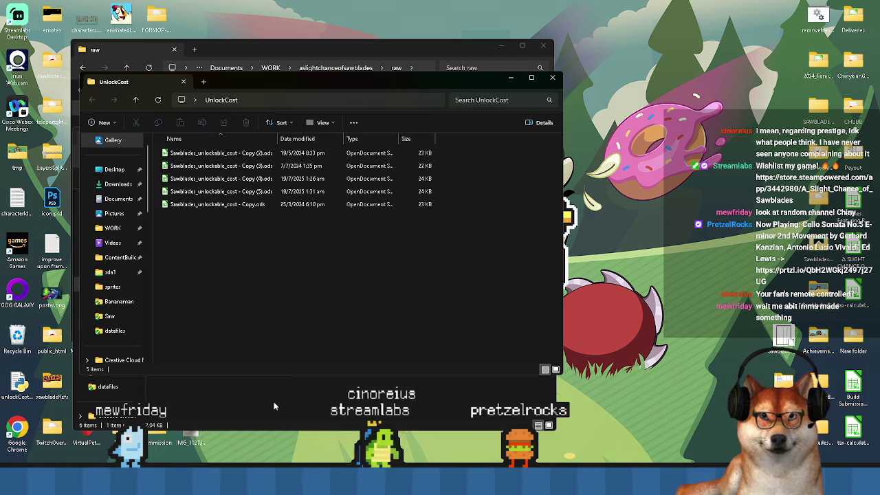
# Open Sawblades_unlockable_cost - Copy.ods in Calc and resize its window
pyautogui.doubleClick(259, 206)
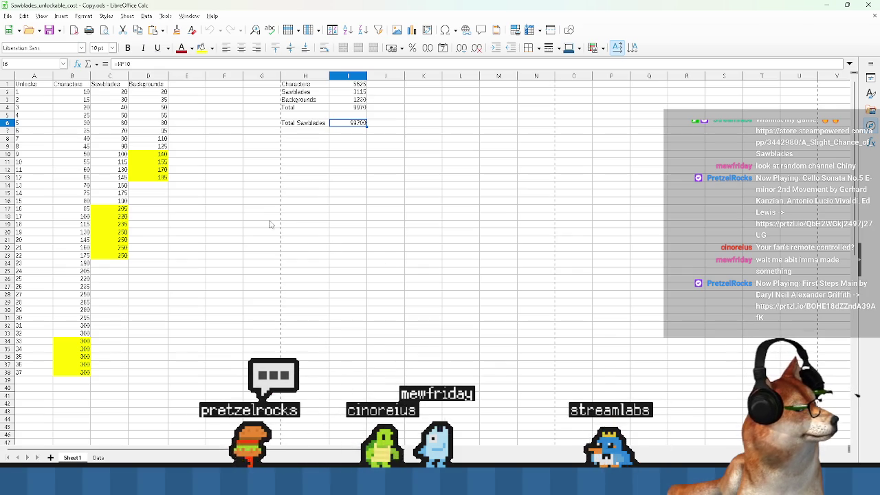
pyautogui.doubleClick(275, 5)
pyautogui.moveTo(65, 53)
pyautogui.mouseDown()
pyautogui.moveTo(381, 160)
pyautogui.moveTo(95, 51)
pyautogui.moveTo(131, 81)
pyautogui.mouseUp()
pyautogui.moveTo(622, 394); pyautogui.dragTo(620, 456)
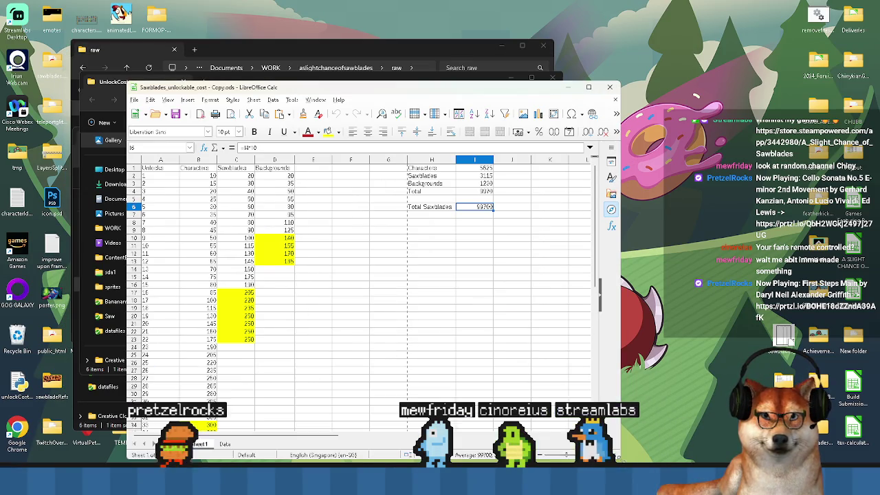
pyautogui.moveTo(295, 90); pyautogui.dragTo(310, 72)
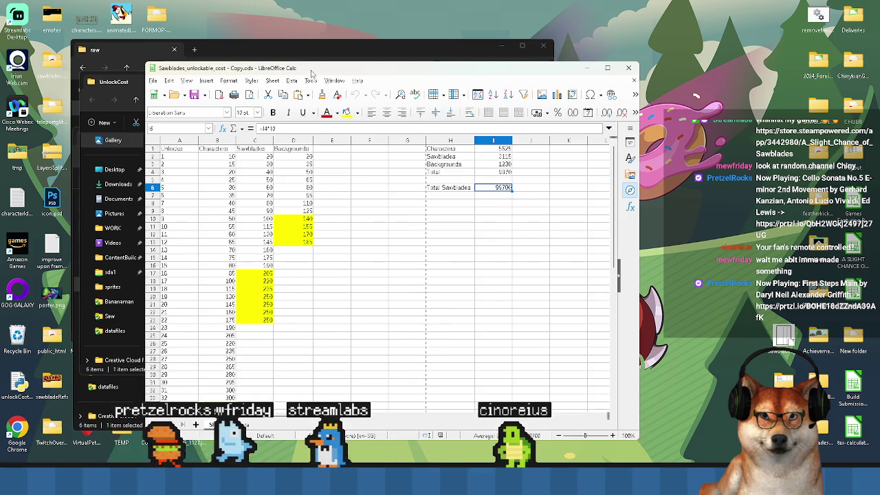
# Inspect the Sawblades costs in C17:C23, then close the spreadsheet
pyautogui.scroll(-3, 413, 344)
pyautogui.scroll(2, 404, 345)
pyautogui.scroll(1, 323, 229)
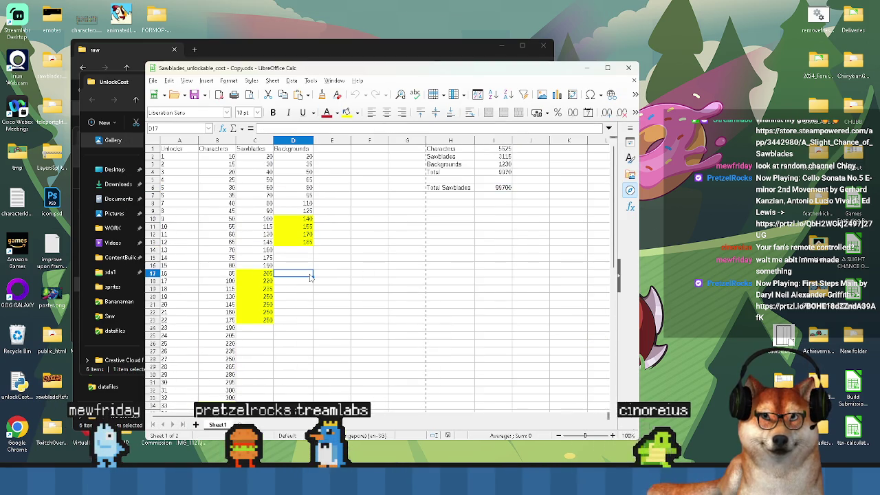
pyautogui.moveTo(266, 277); pyautogui.dragTo(266, 319)
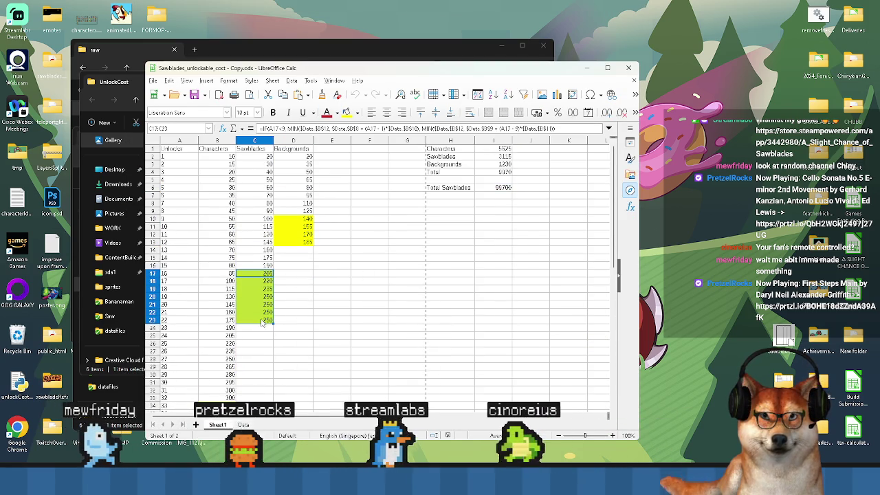
pyautogui.click(629, 70)
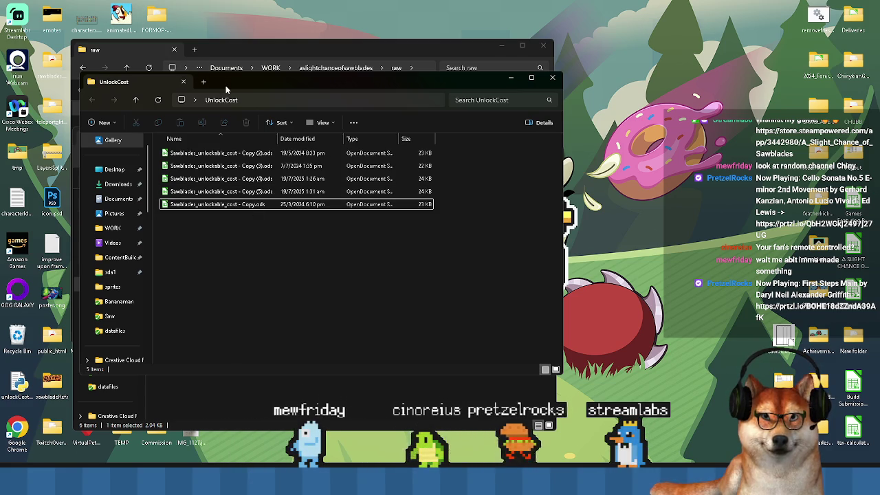
pyautogui.click(243, 54)
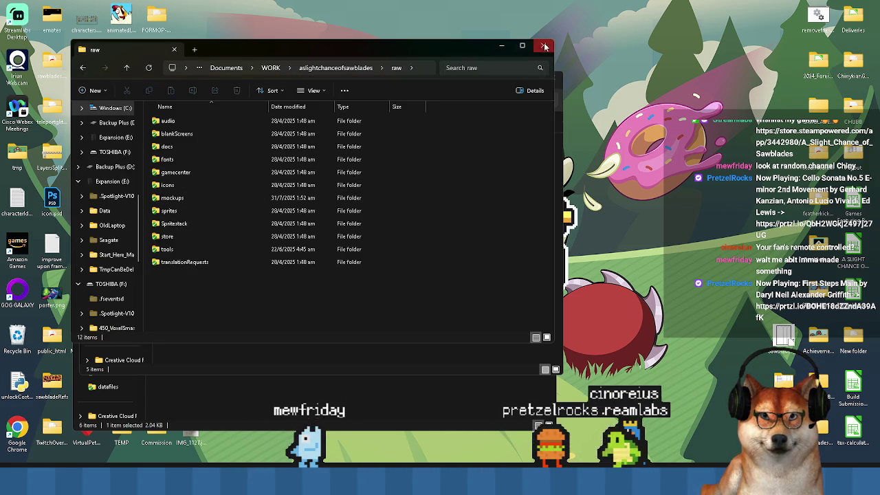
# Close the raw and ASlightChanceOfSawblades folder windows and minimize the UnlockCost window
pyautogui.hotkey('ctrl', 'w')
pyautogui.moveTo(314, 86); pyautogui.dragTo(569, 92)
pyautogui.click(237, 139)
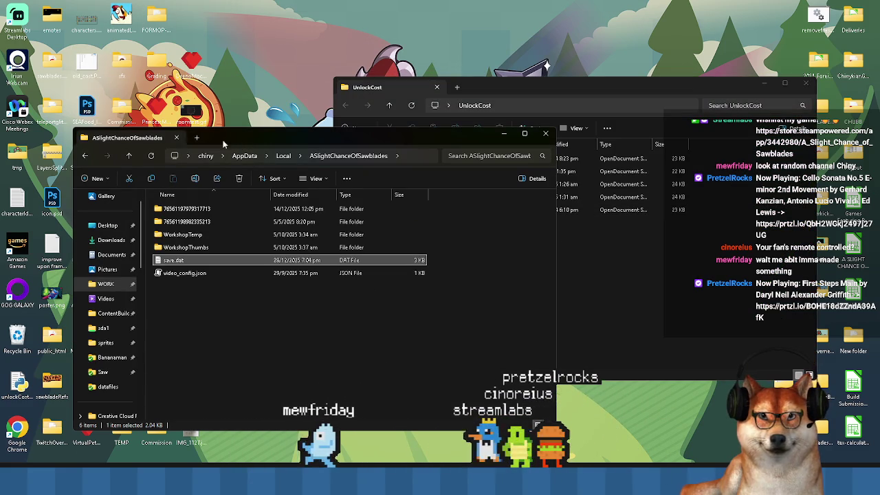
pyautogui.hotkey('ctrl', 'w')
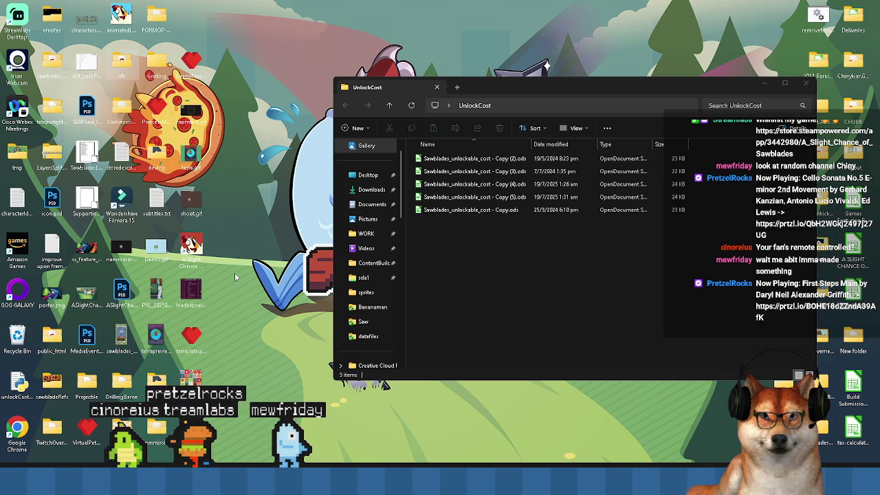
pyautogui.moveTo(564, 90); pyautogui.dragTo(361, 81)
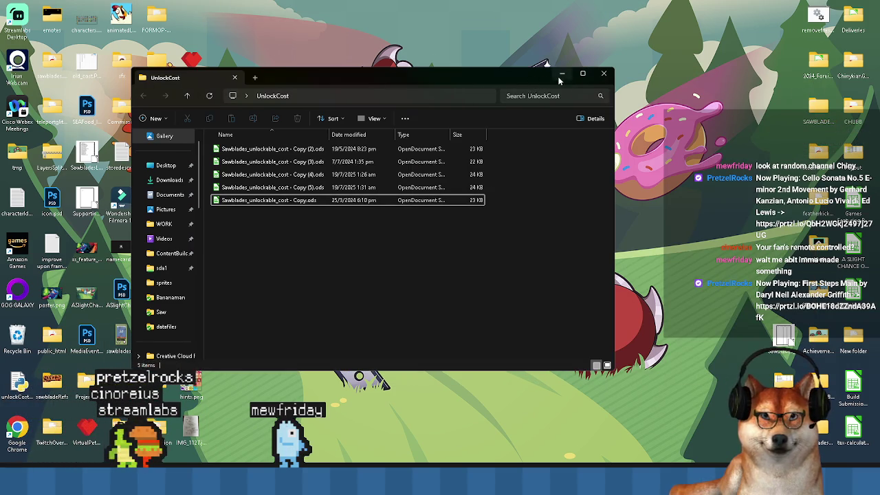
pyautogui.click(562, 73)
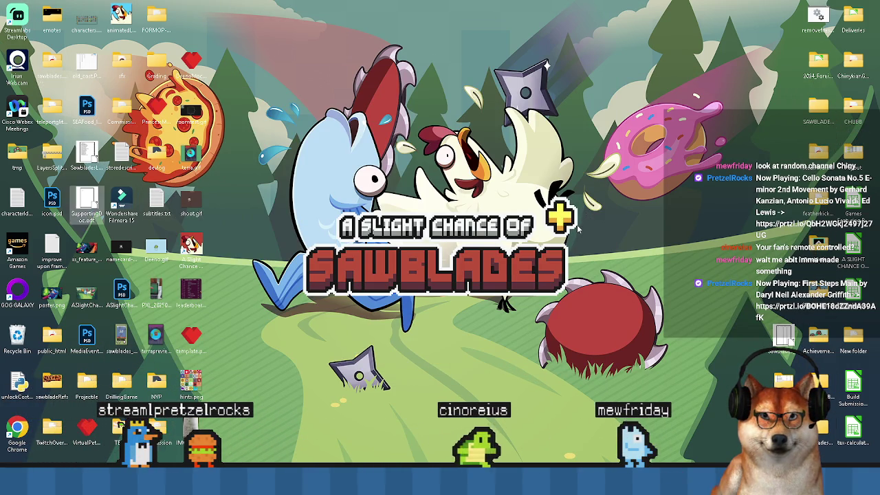
# Browse from the Bananaman sprite folder back up to the aslightchanceofsawblades project folder
pyautogui.moveTo(427, 482)
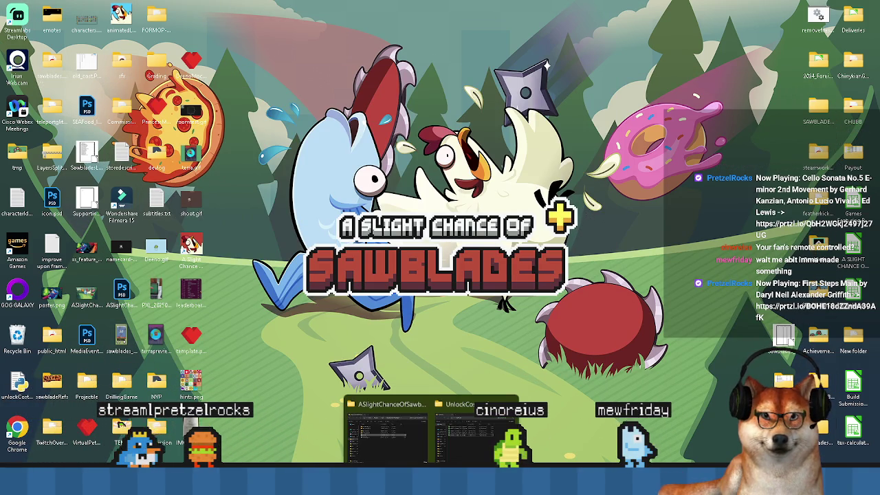
pyautogui.click(429, 397)
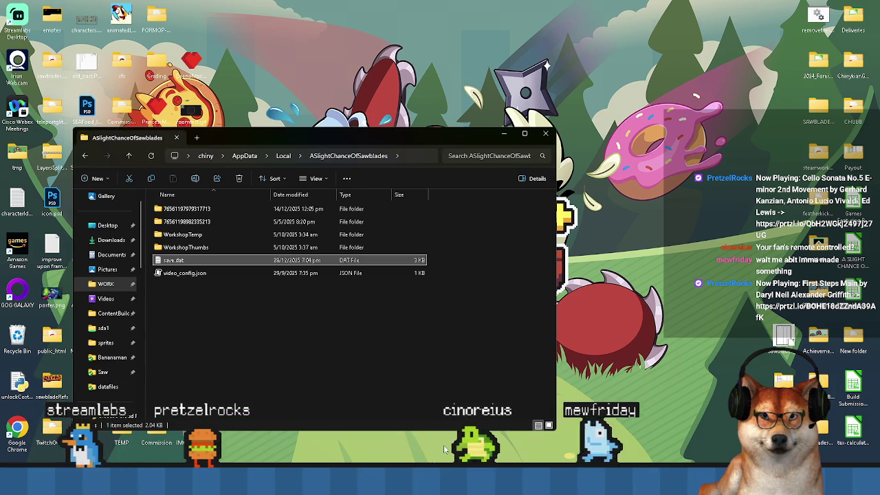
pyautogui.hotkey('alt', 'Tab')
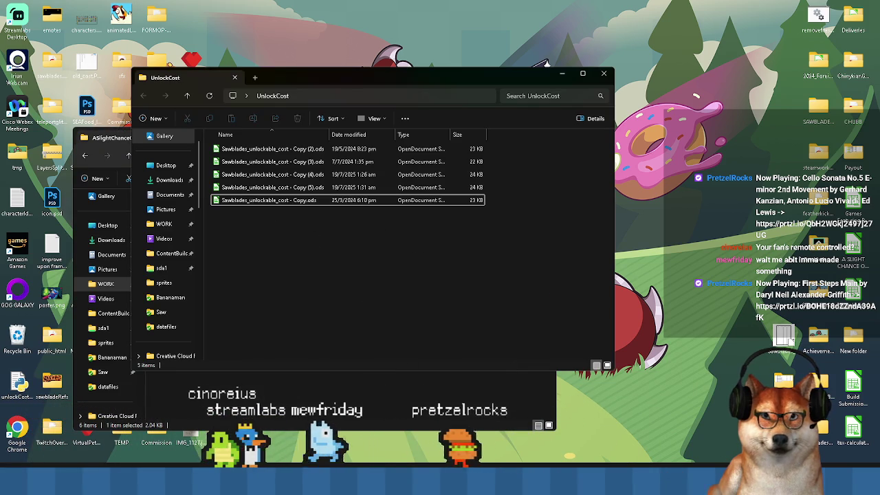
pyautogui.click(332, 403)
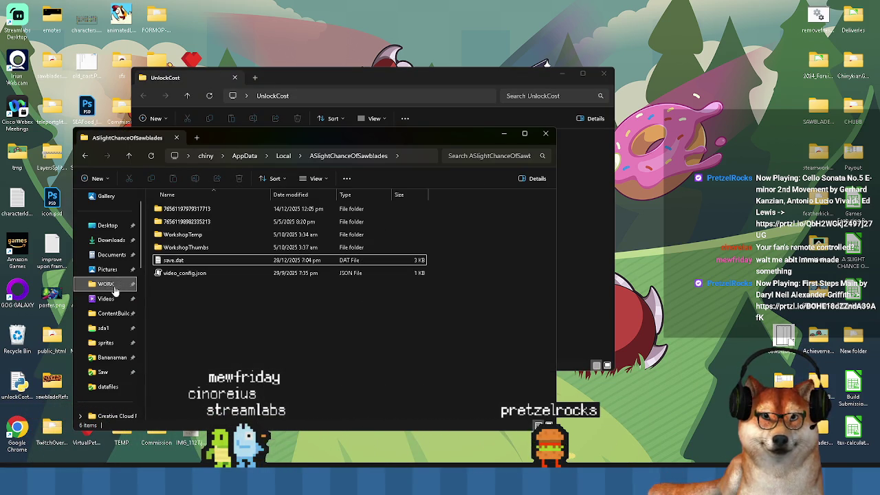
pyautogui.click(108, 357)
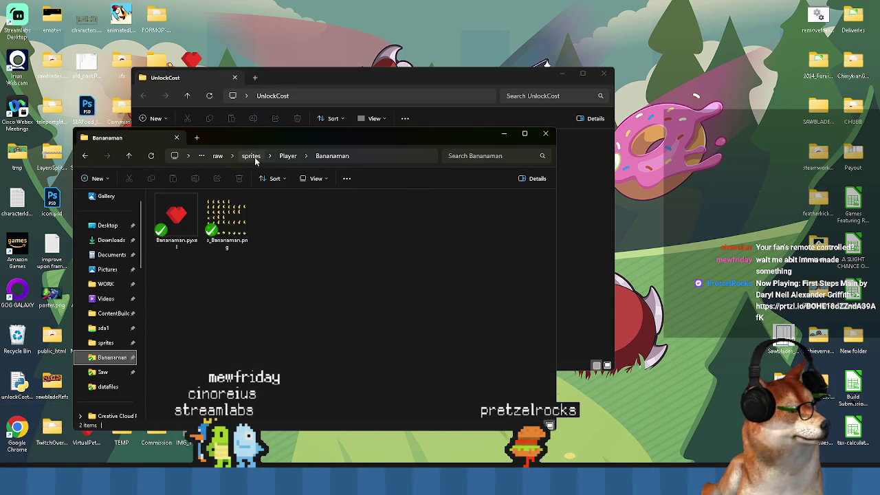
pyautogui.click(253, 156)
pyautogui.click(253, 156)
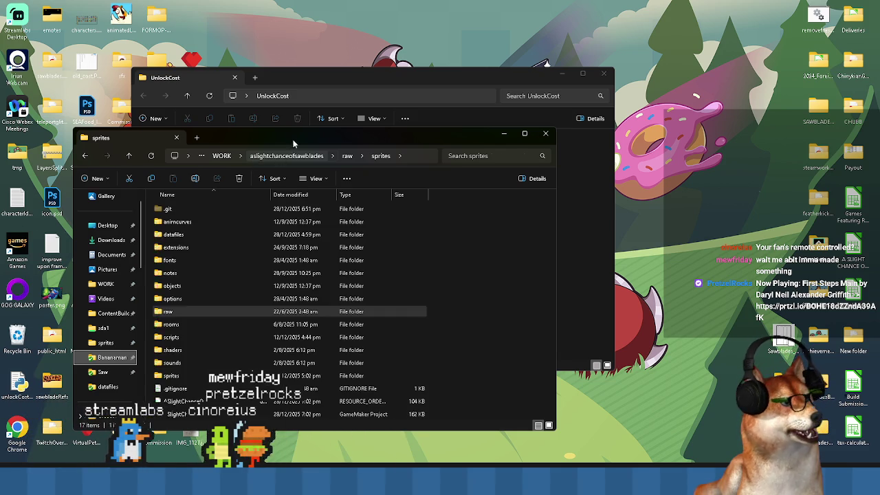
pyautogui.hotkey('ctrl', 'w')
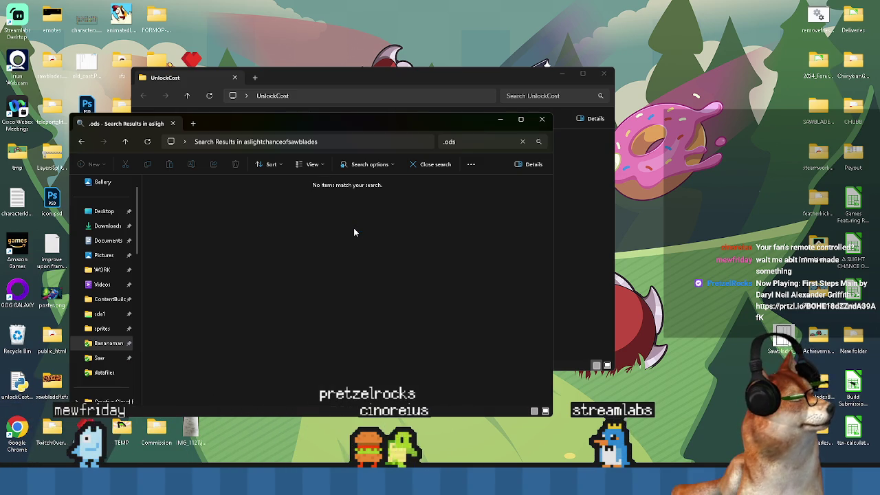
# Search the project for .ods, close the empty results, and open Copy (5).ods
pyautogui.click(489, 141)
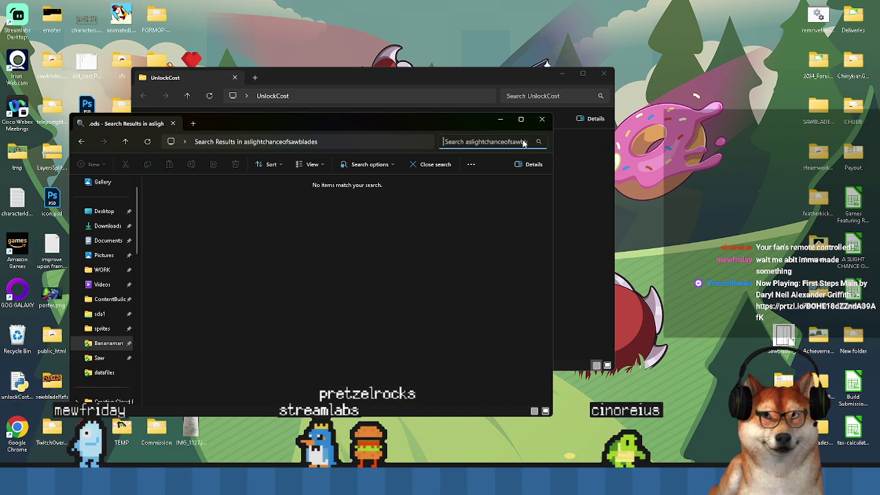
pyautogui.click(501, 121)
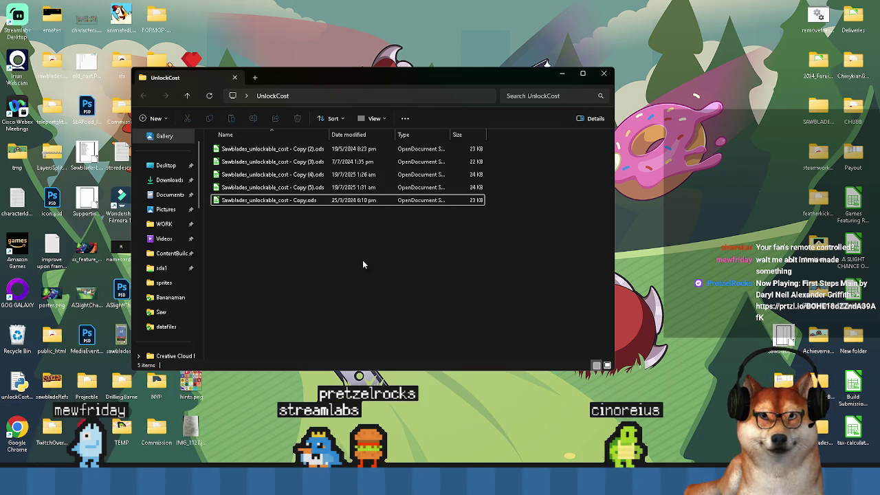
pyautogui.doubleClick(296, 193)
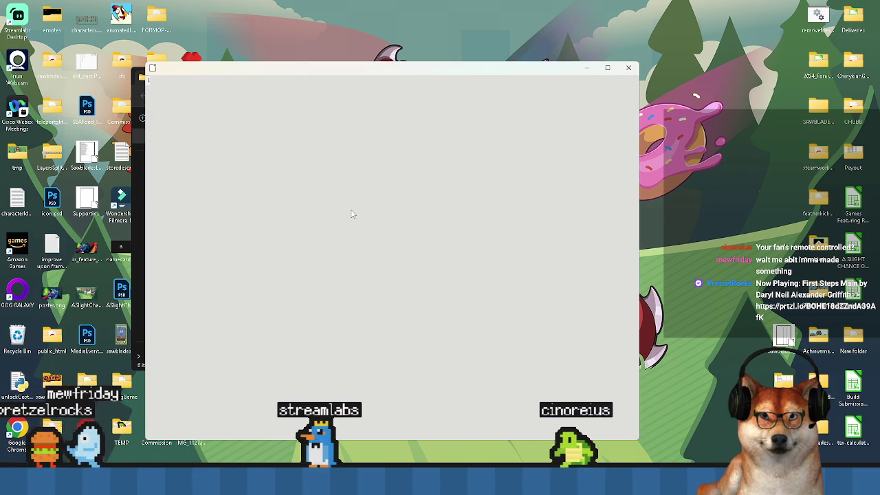
# Maximize the Copy (5).ods window, scroll to the top, and switch to the Data sheet
pyautogui.scroll(-4, 352, 215)
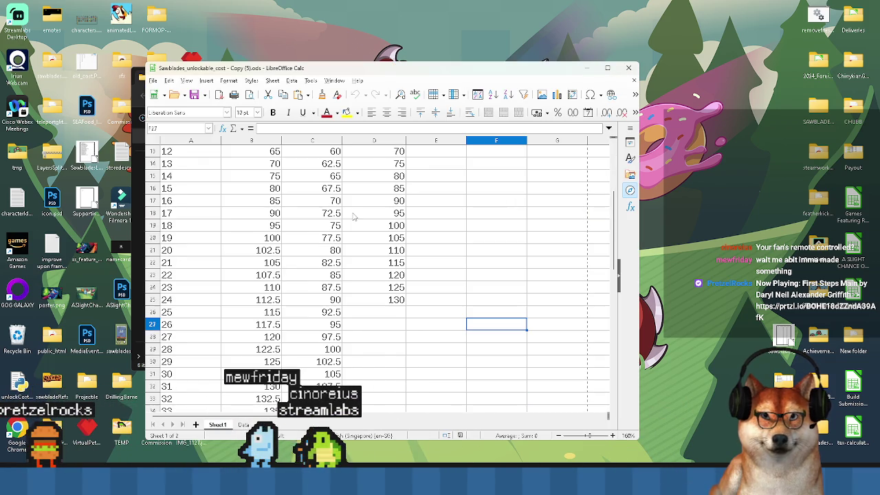
pyautogui.click(608, 68)
pyautogui.keyDown('ctrl'); pyautogui.scroll(-3, 314, 285); pyautogui.keyUp('ctrl')
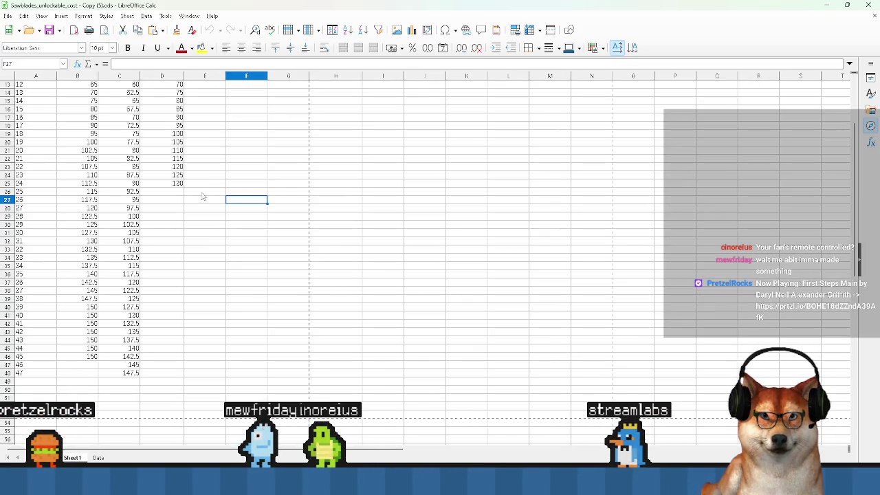
pyautogui.scroll(4, 203, 199)
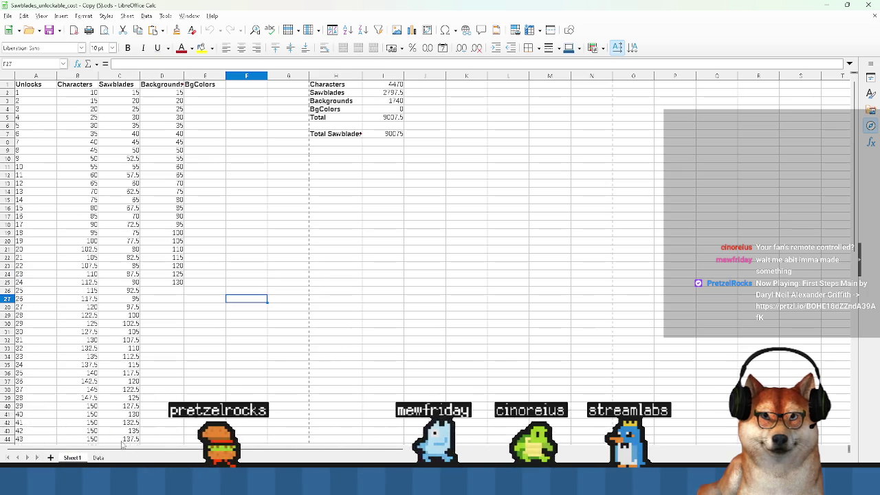
pyautogui.hotkey('ctrl', 'pagedown')
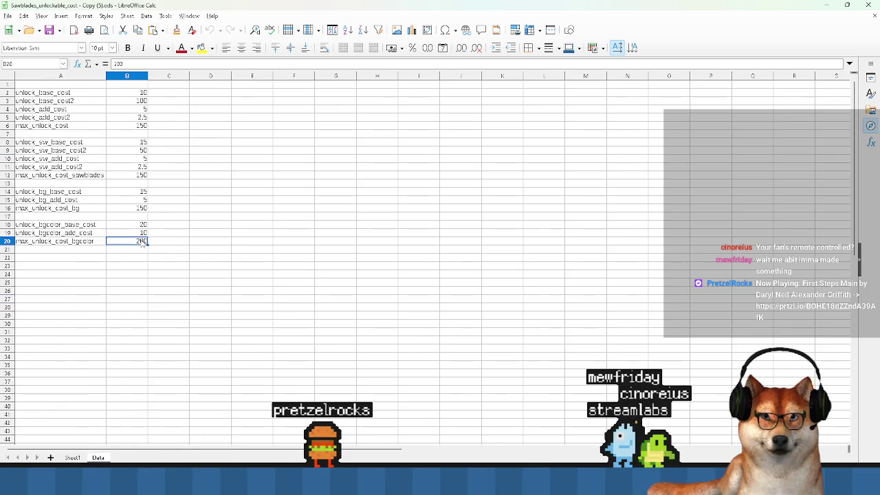